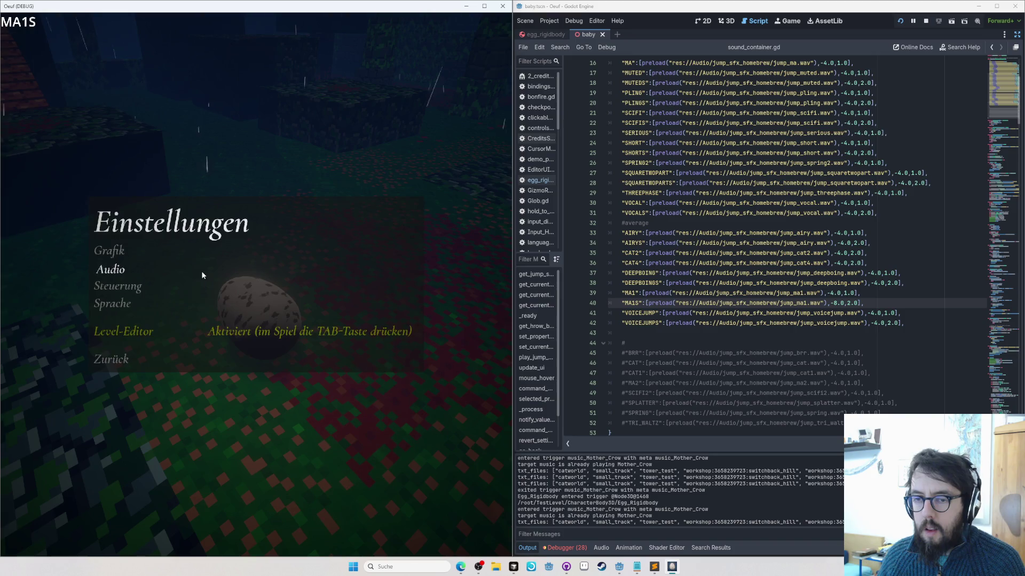
Step: Set MA1S's volume on line 40 to -6.0, save, and comment out the MA1 entry on line 39
{"action": "key", "text": "Escape"}
{"action": "key", "text": "Escape"}
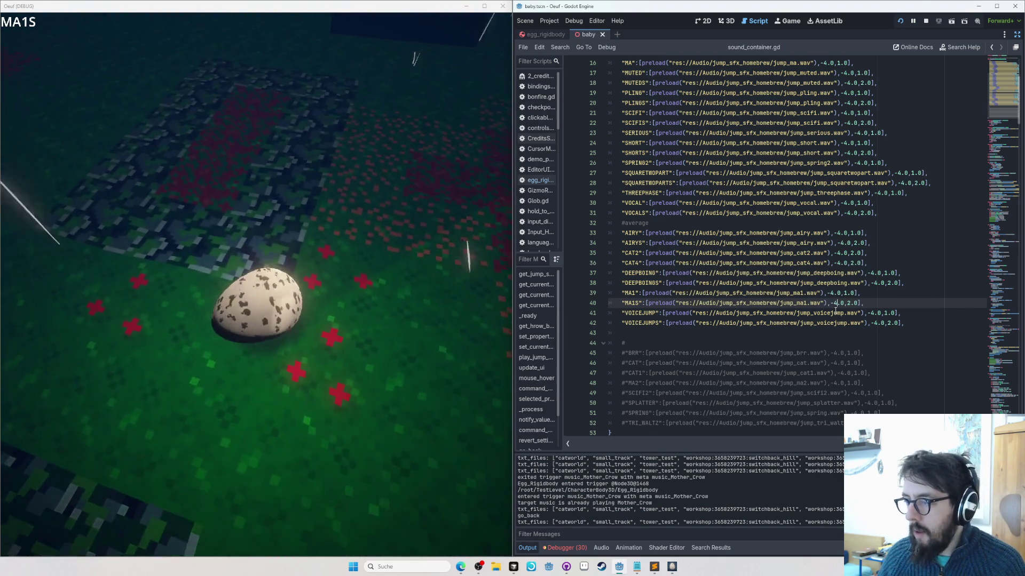
{"action": "left_click", "coordinate": [837, 303]}
{"action": "type", "text": "6"}
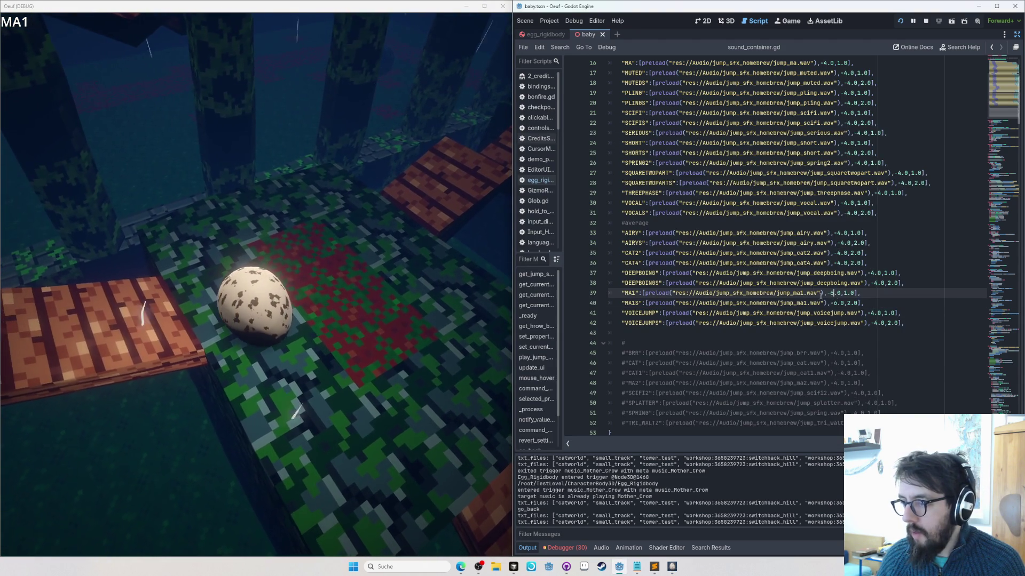
{"action": "key", "text": "ctrl+s"}
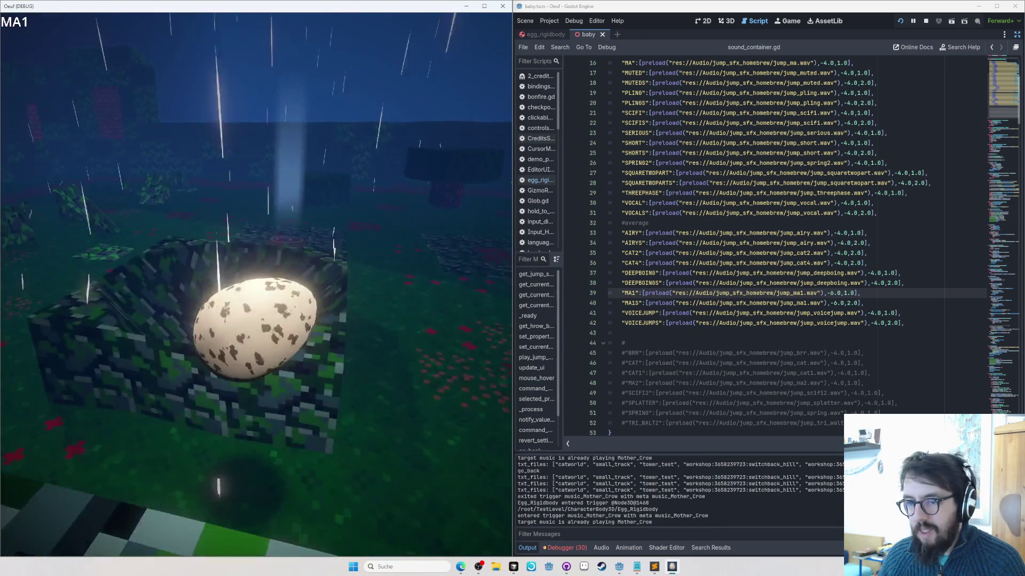
{"action": "key", "text": "alt+Tab"}
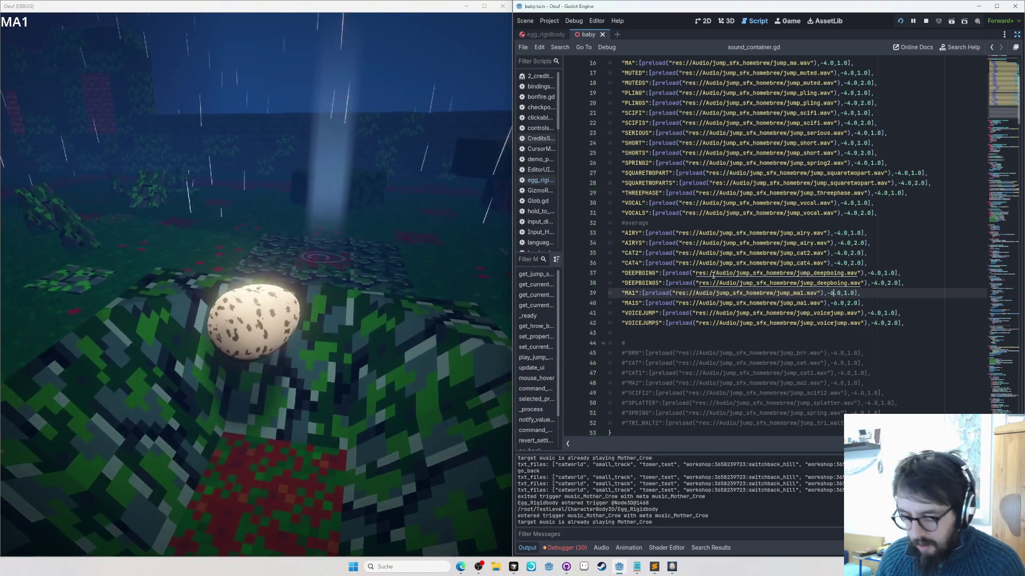
{"action": "key", "text": "ctrl+k"}
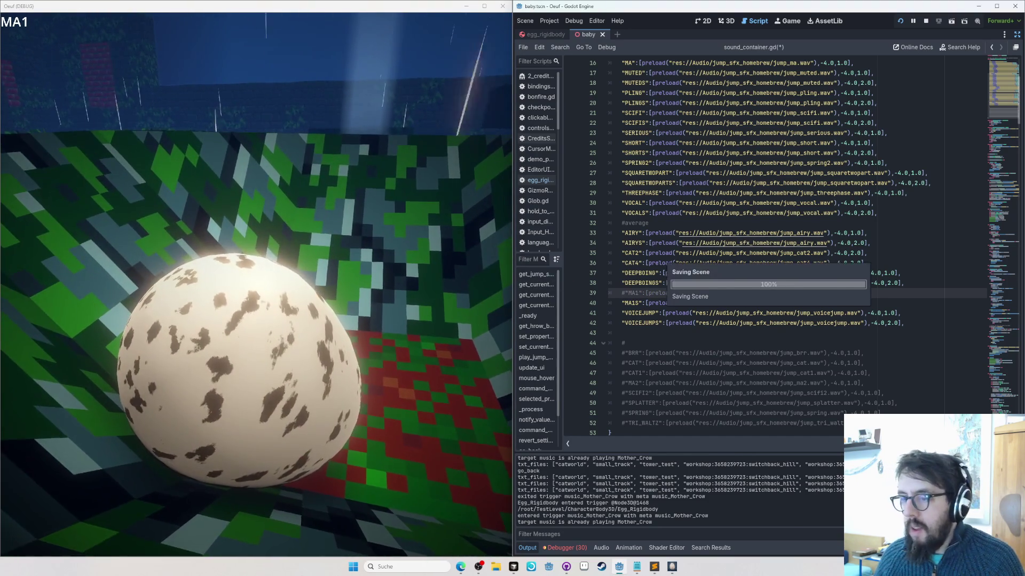
Step: Change DEEPBOING's volume on line 37 from -4.0 to -6.0 and test the jump in game
{"action": "key", "text": "alt+Tab"}
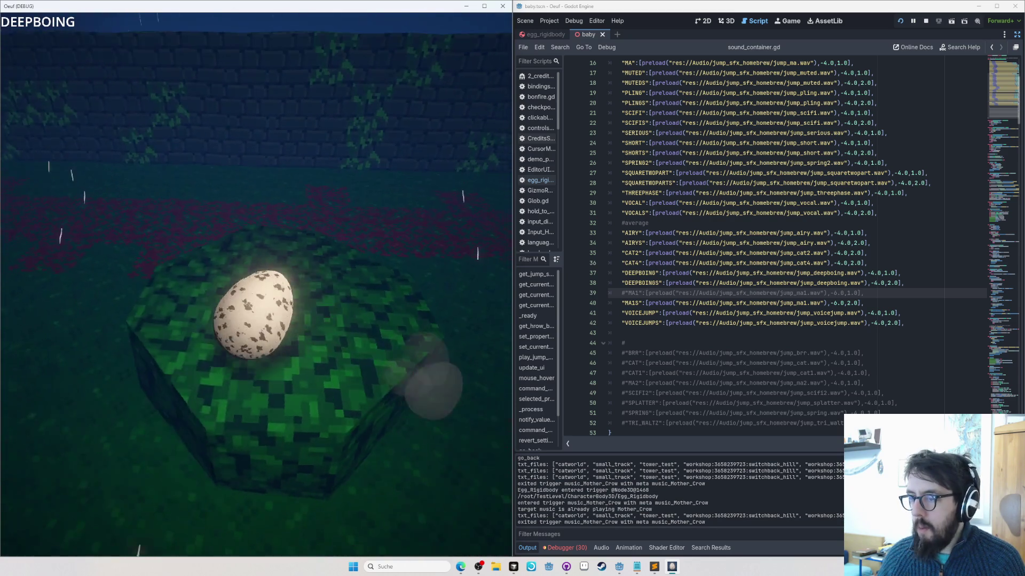
{"action": "left_click", "coordinate": [873, 274]}
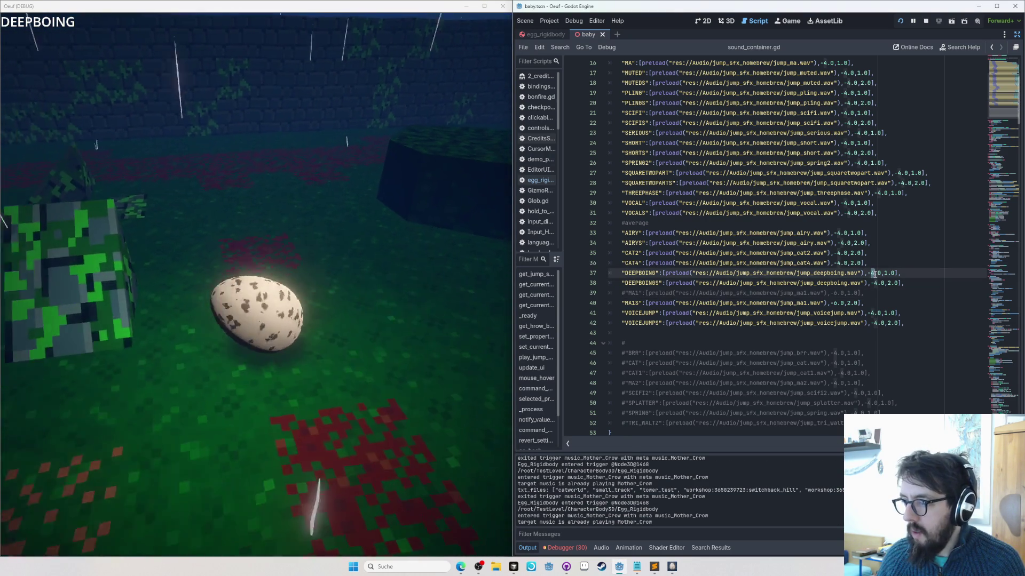
{"action": "key", "text": "BackSpace"}
{"action": "type", "text": "6"}
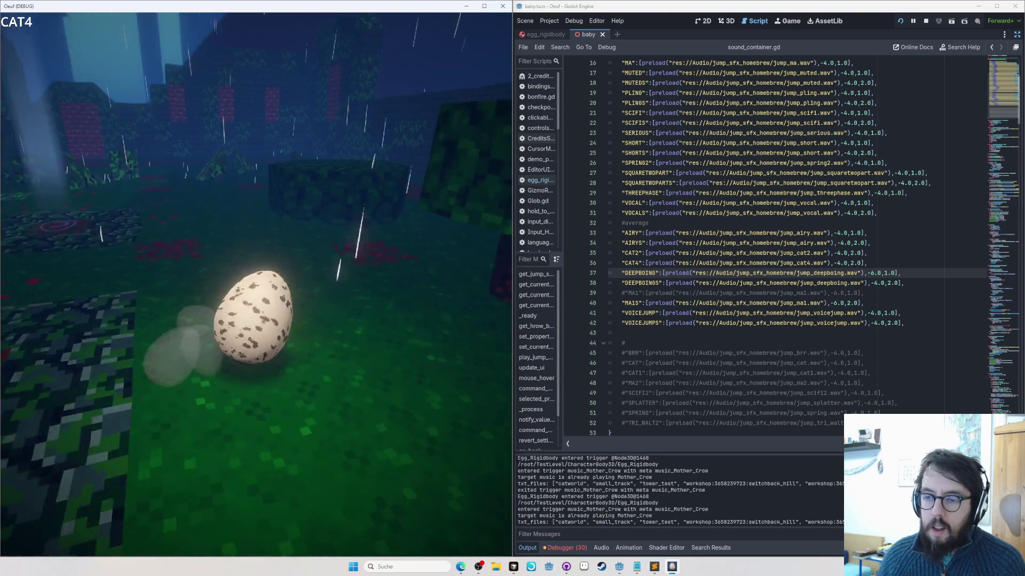
{"action": "key", "text": "alt+Tab"}
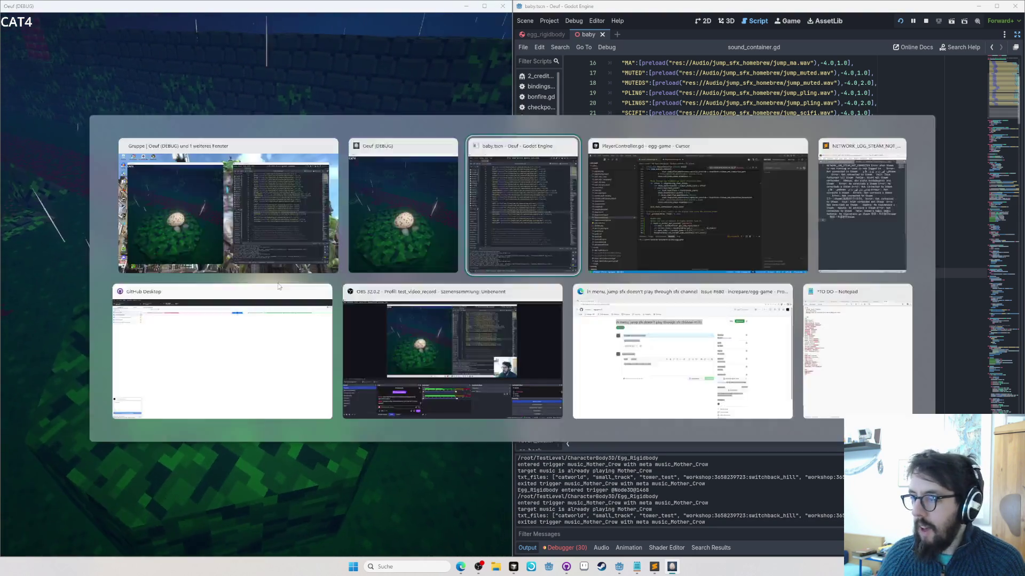
Step: Try CAT4 on line 36 at -6.0 volume with a changed pitch, and listen in game
{"action": "left_click", "coordinate": [838, 263]}
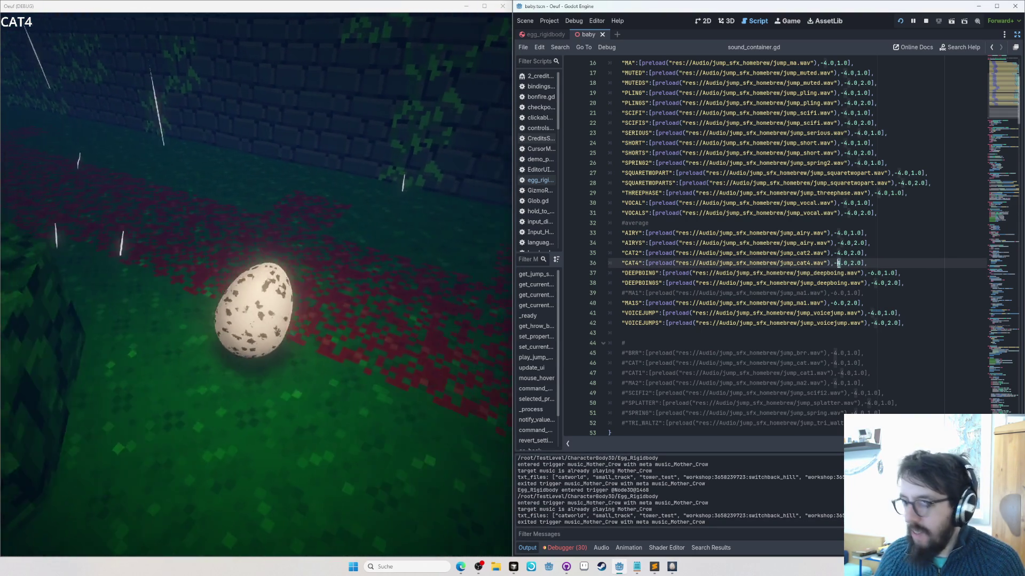
{"action": "key", "text": "Delete"}
{"action": "type", "text": "6"}
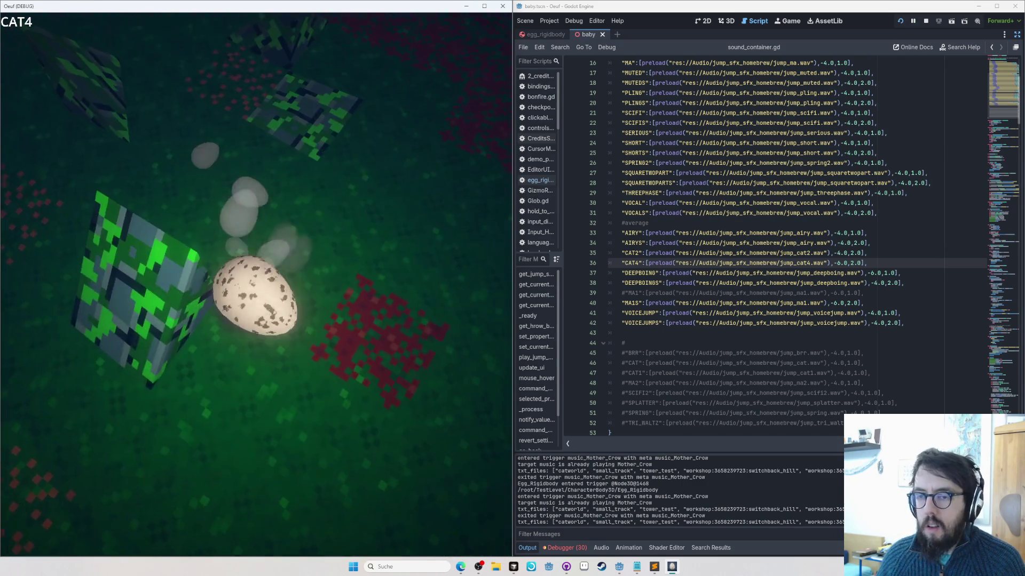
{"action": "double_click", "coordinate": [853, 263]}
{"action": "type", "text": "1"}
{"action": "type", "text": "1"}
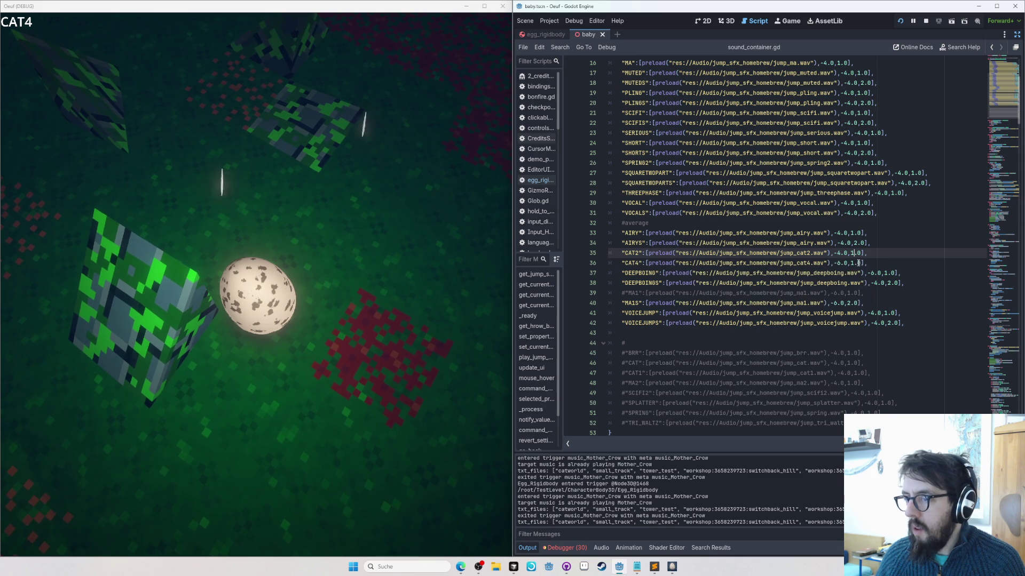
{"action": "key", "text": "alt+Tab"}
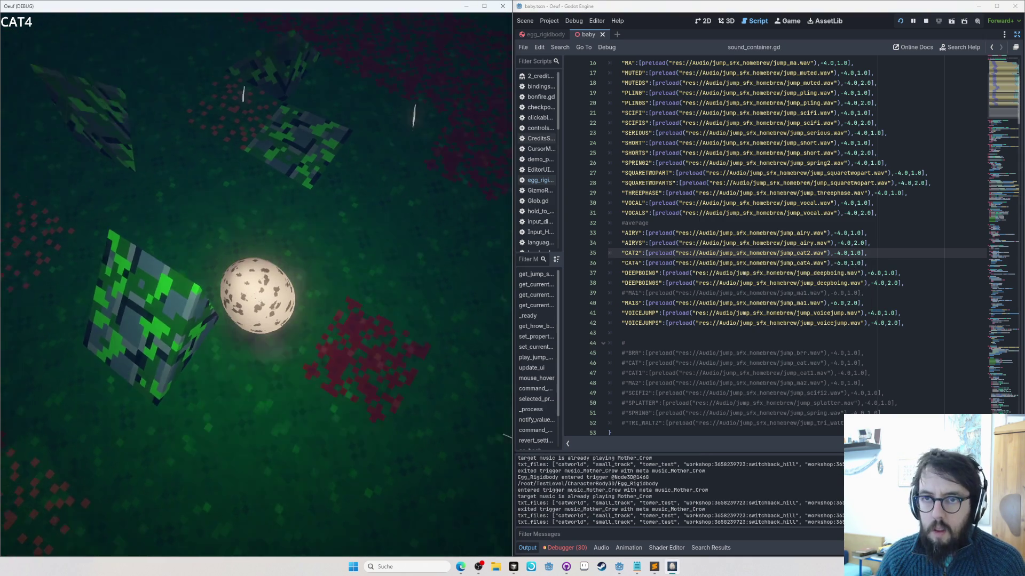
Step: Check the TO DO notes in Notepad, then resume the game from its pause menu
{"action": "key", "text": "alt+Tab"}
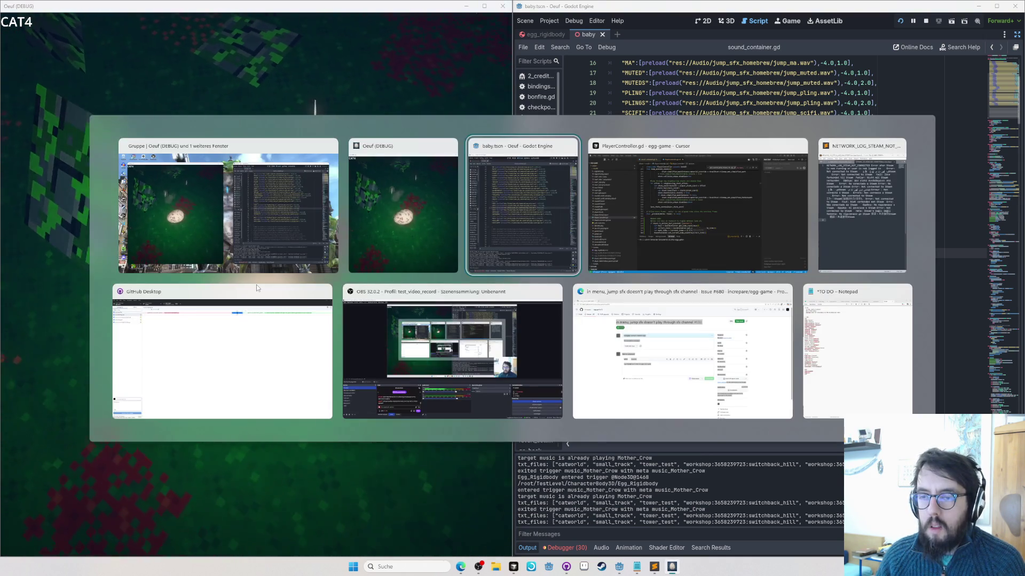
{"action": "key", "text": "Tab"}
{"action": "key", "text": "Tab"}
{"action": "key", "text": "Tab"}
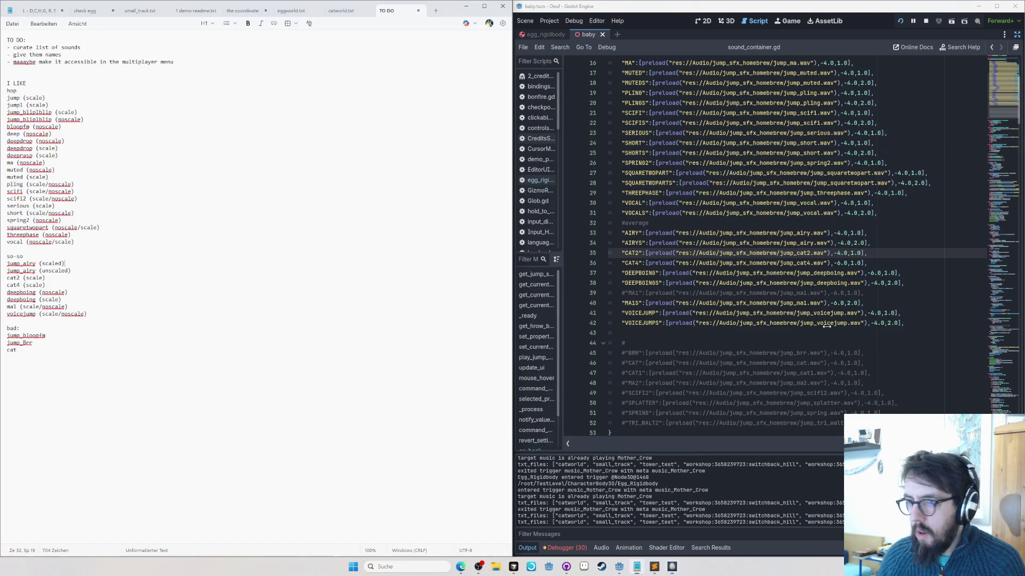
{"action": "key", "text": "alt+Tab"}
{"action": "key", "text": "alt+Tab"}
{"action": "key", "text": "alt+Tab"}
{"action": "key", "text": "Escape"}
{"action": "left_click", "coordinate": [811, 262]}
{"action": "left_click", "coordinate": [279, 254]}
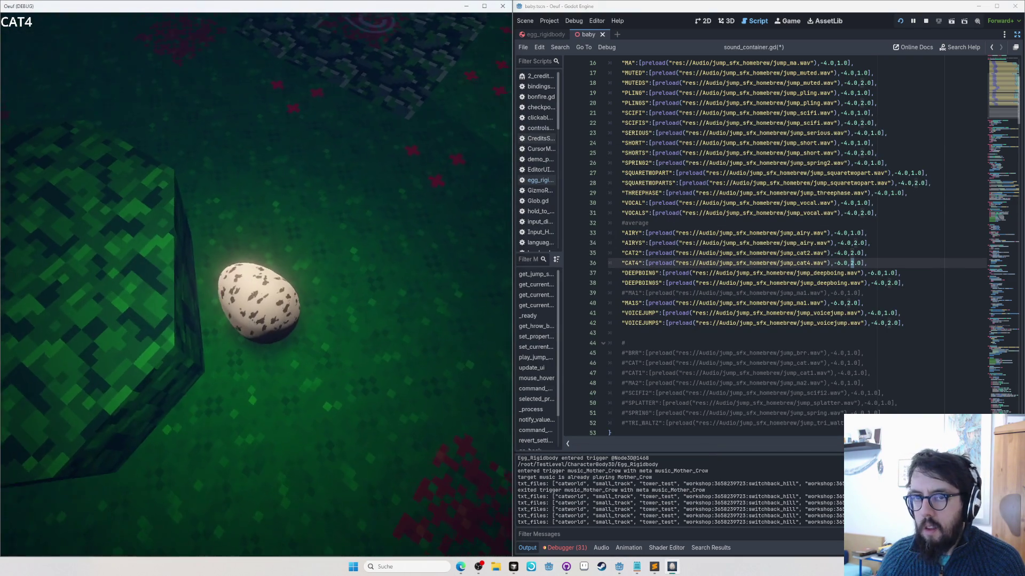
Step: Save the script and comment out the CAT4 jump sound entry on line 36
{"action": "key", "text": "ctrl+s"}
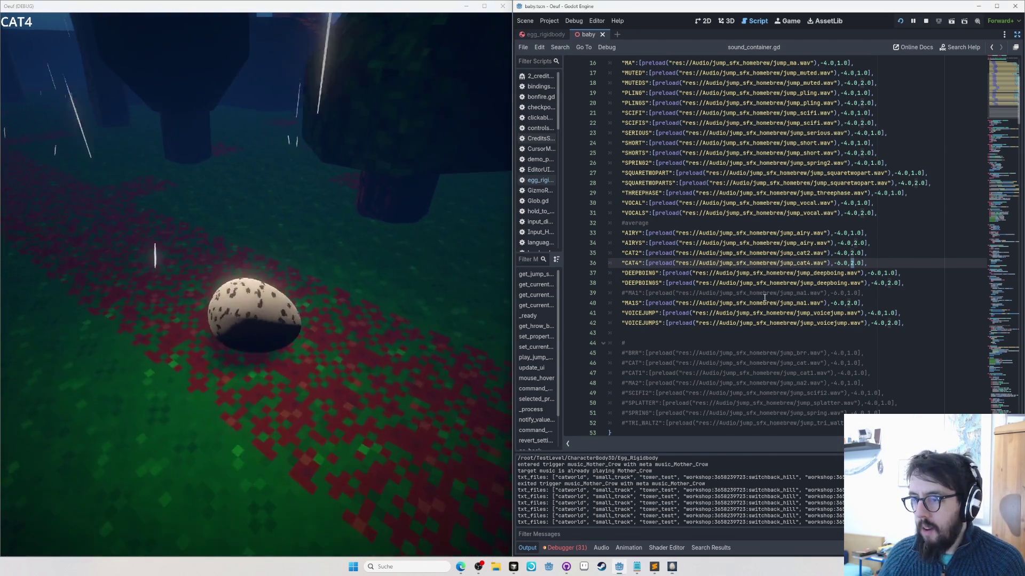
{"action": "key", "text": "alt+Tab"}
{"action": "key", "text": "ctrl+k"}
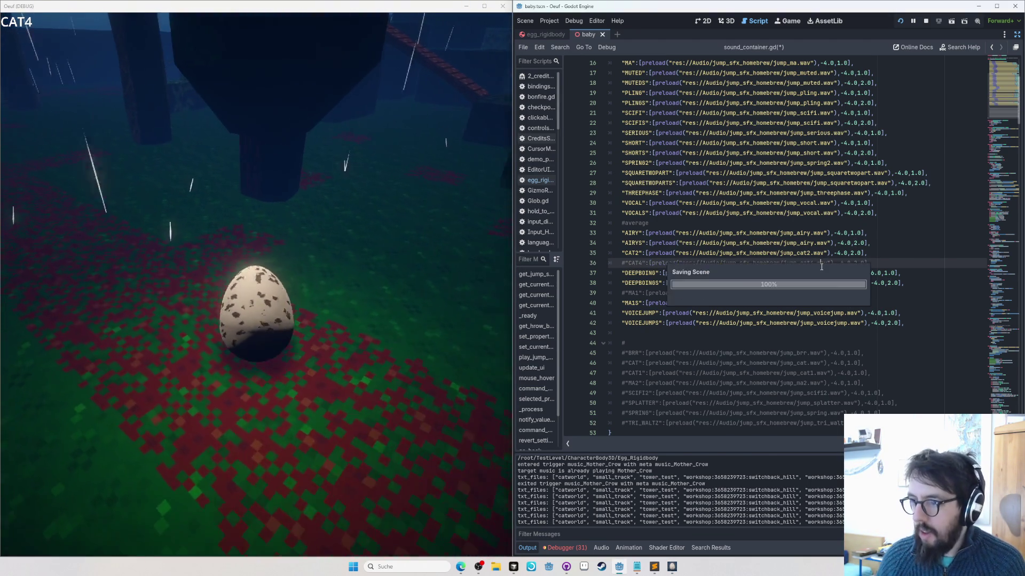
{"action": "left_click", "coordinate": [141, 308]}
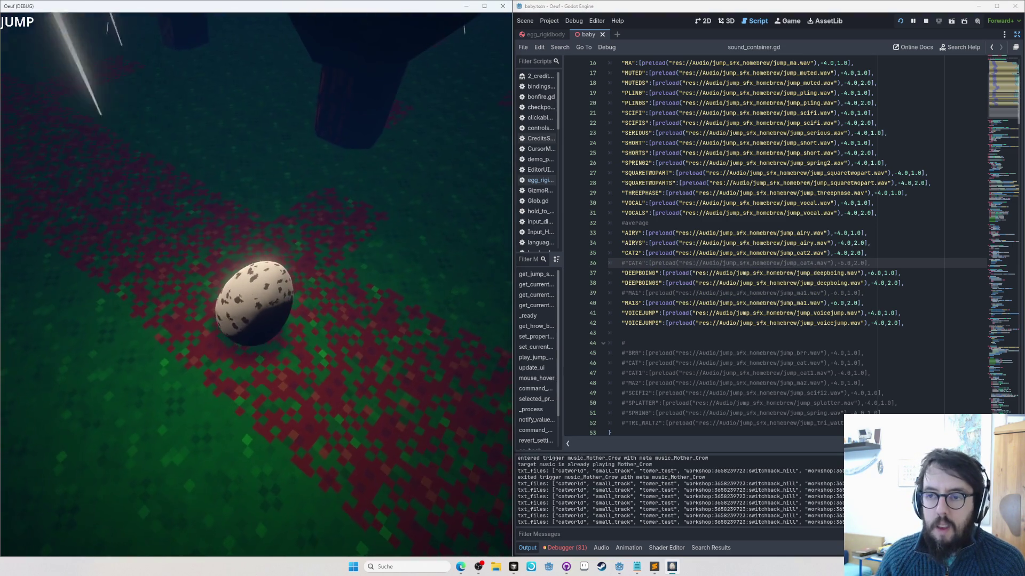
Step: Change AIRYS's volume on line 34 from -4.0 to -2.0, save, and jump in game to hear it
{"action": "key", "text": "space"}
{"action": "key", "text": "space"}
{"action": "key", "text": "space"}
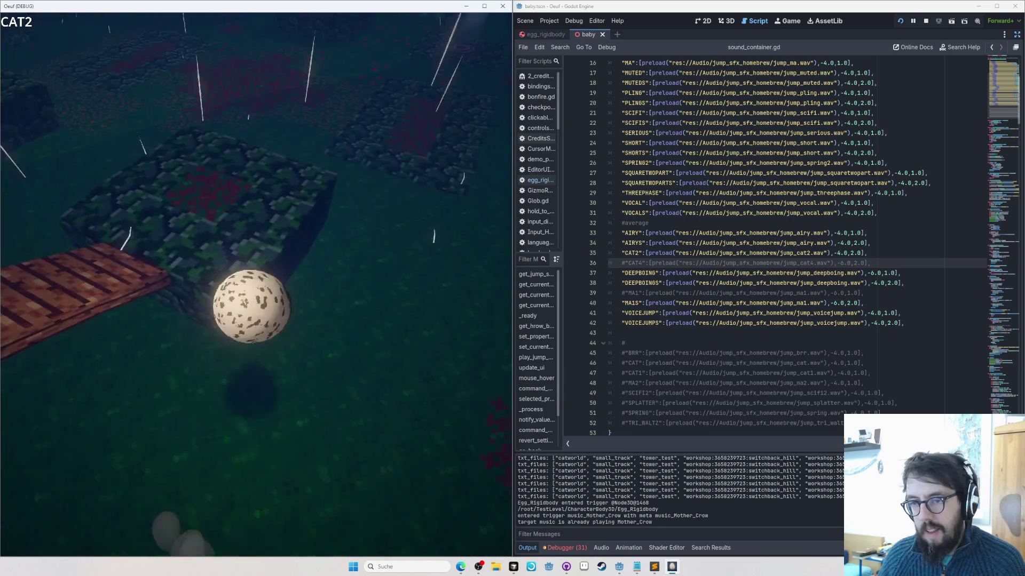
{"action": "key", "text": "alt+Tab"}
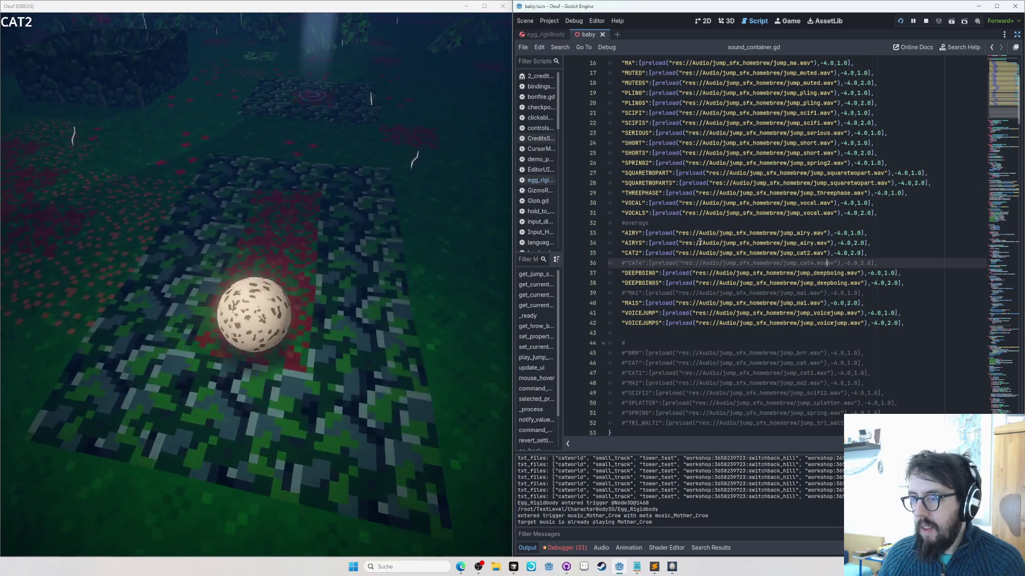
{"action": "key", "text": "alt+Tab"}
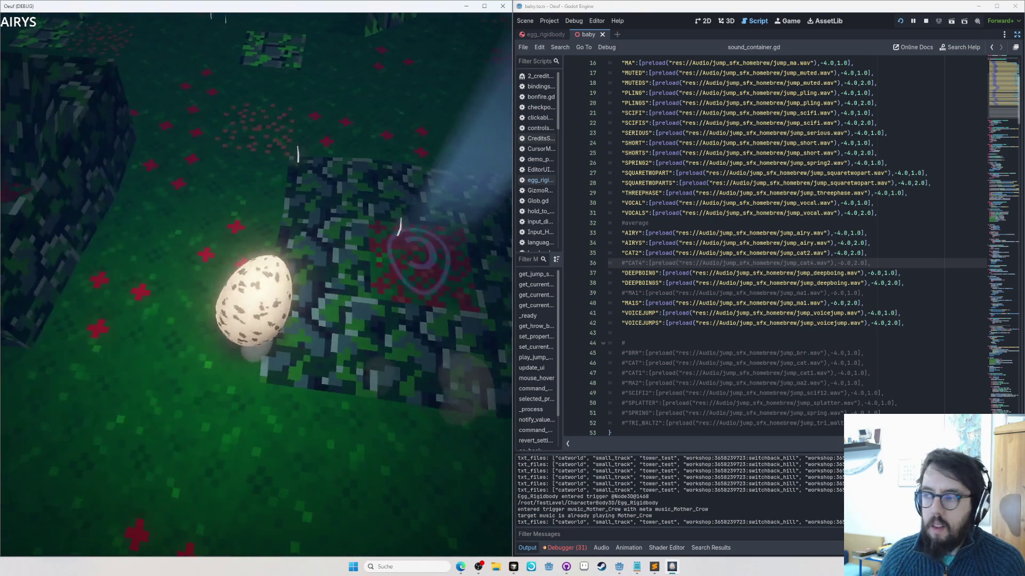
{"action": "key", "text": "alt+Tab"}
{"action": "left_click", "coordinate": [840, 243]}
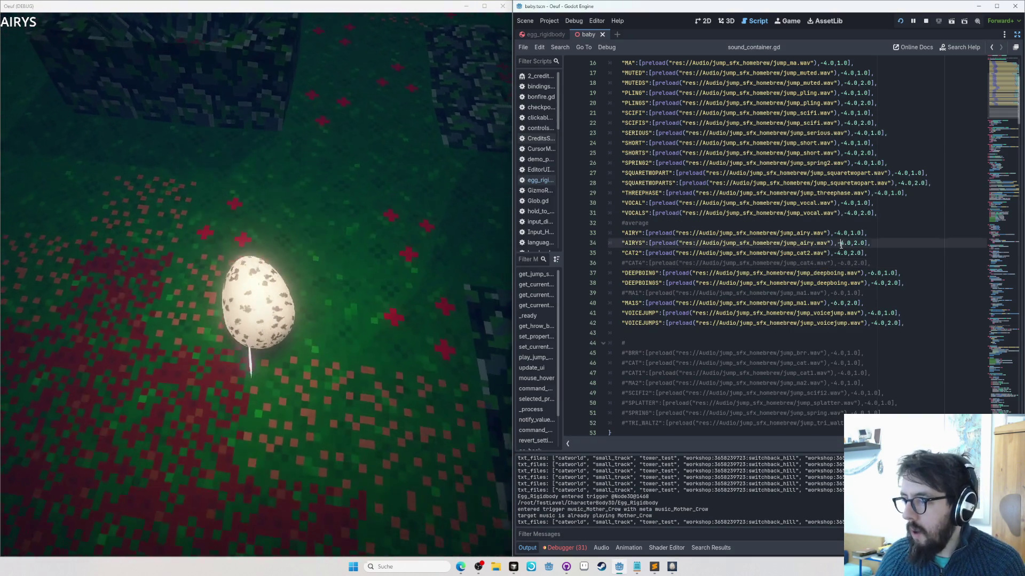
{"action": "key", "text": "alt+Tab"}
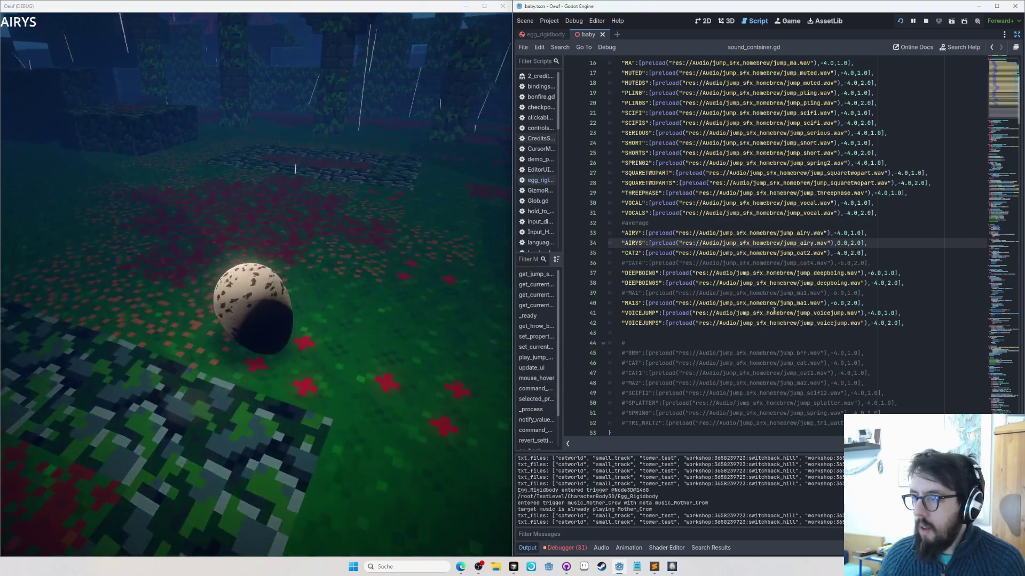
{"action": "key", "text": "Delete"}
{"action": "type", "text": "2"}
{"action": "key", "text": "ctrl+s"}
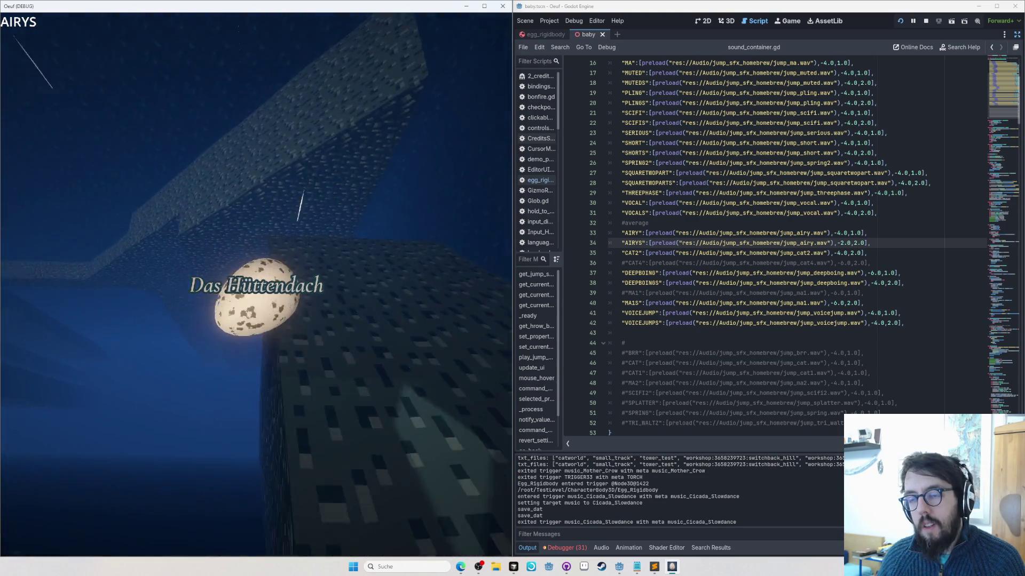
{"action": "key", "text": "Tab"}
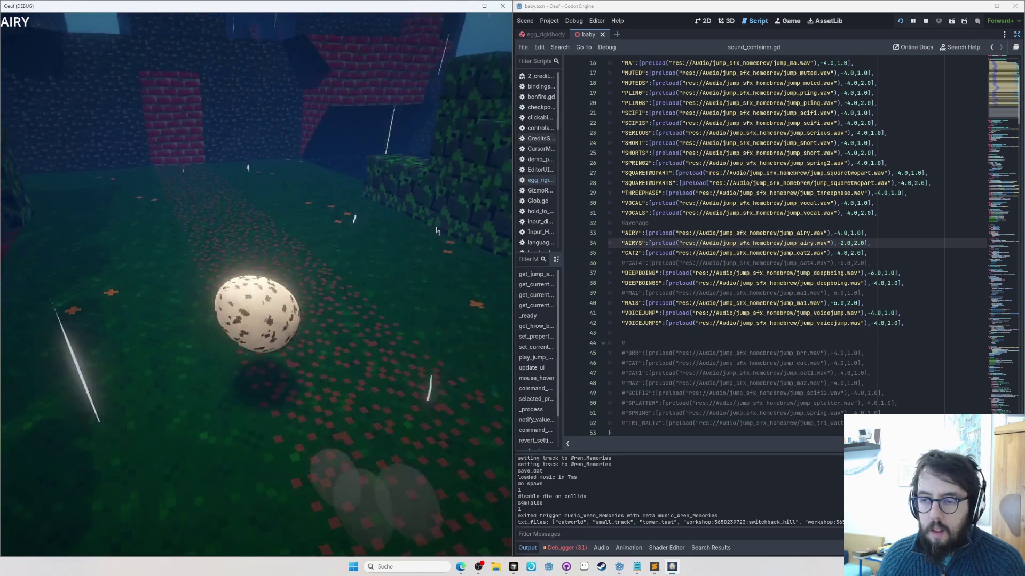
Step: Set AIRY's volume on line 33 to -4.0 and hear it in the running game
{"action": "key", "text": "alt+Tab"}
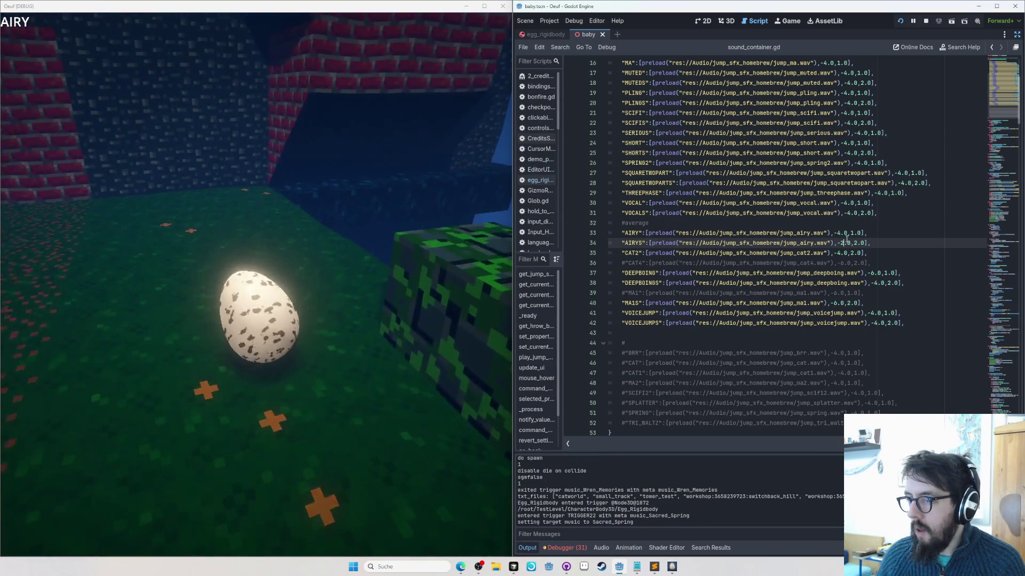
{"action": "type", "text": "2"}
{"action": "left_click", "coordinate": [836, 233]}
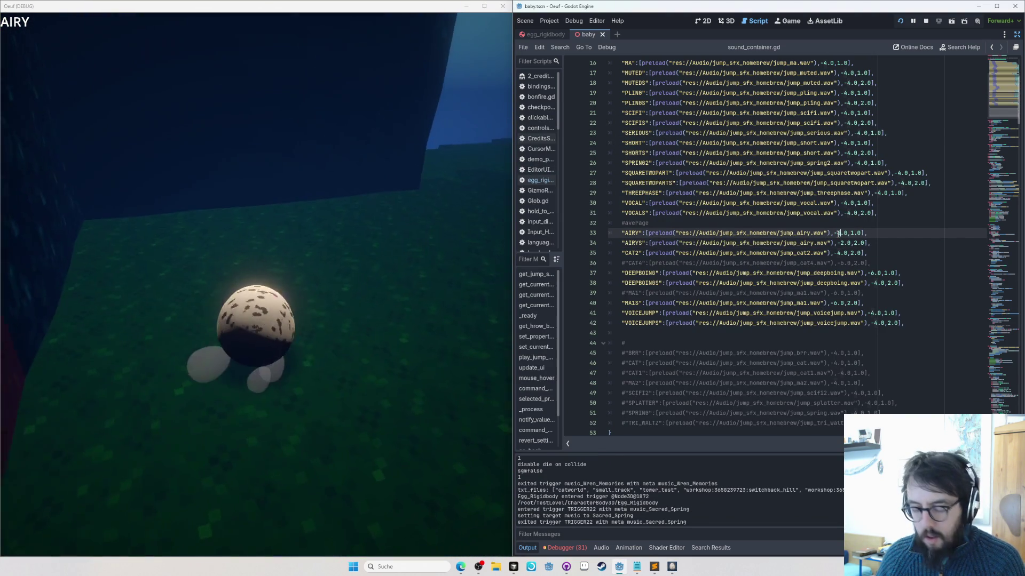
{"action": "key", "text": "ctrl+s"}
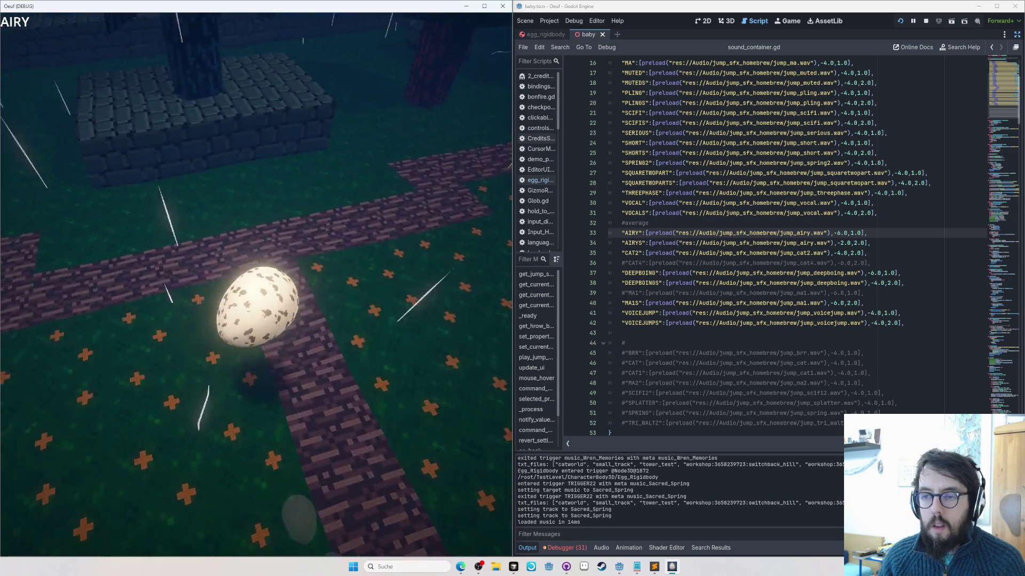
{"action": "left_click", "coordinate": [600, 222]}
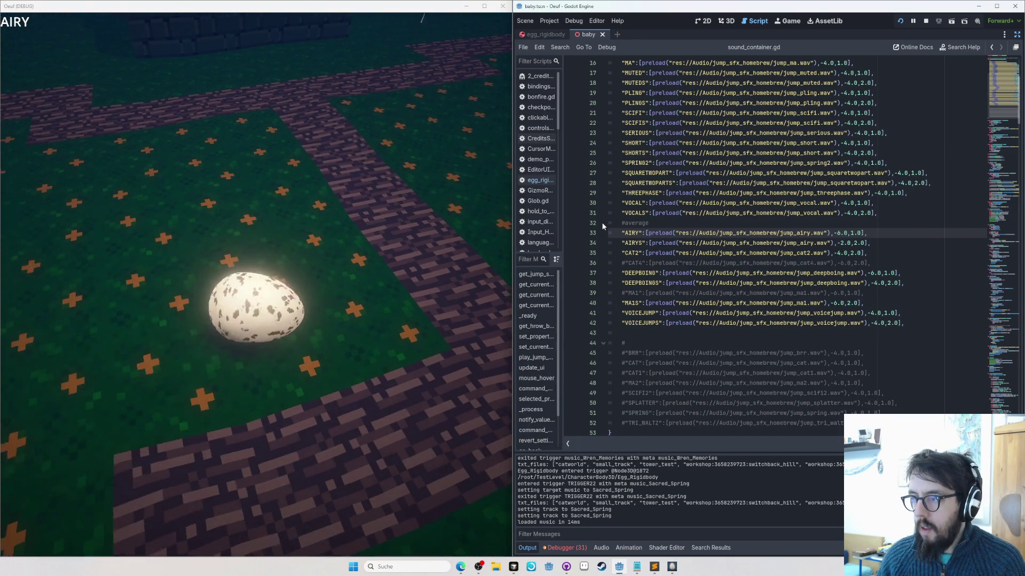
{"action": "key", "text": "Delete"}
{"action": "type", "text": "4"}
{"action": "key", "text": "alt+Tab"}
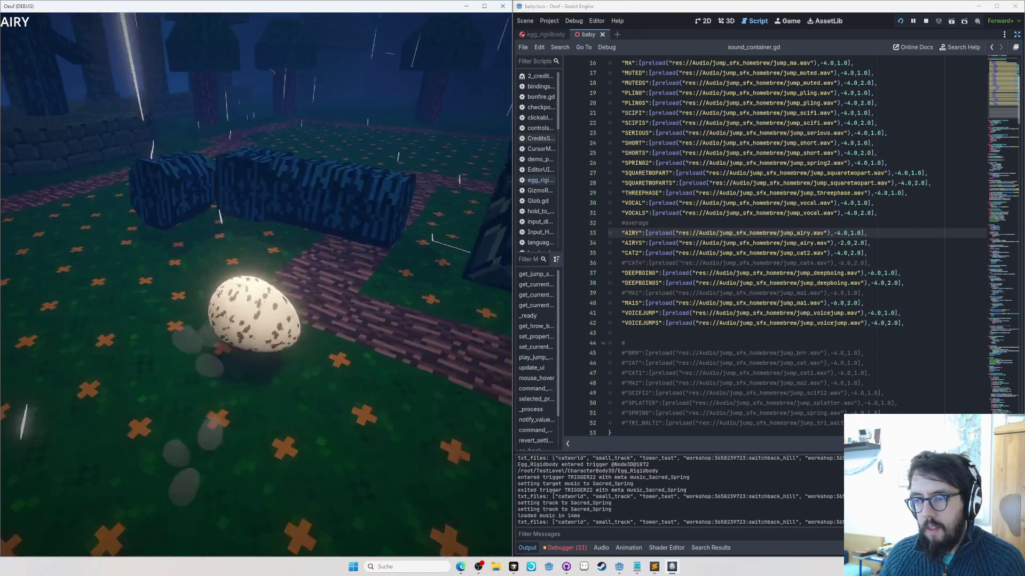
Step: Comment out the AIRY entry and return to the game
{"action": "key", "text": "alt+Tab"}
{"action": "key", "text": "ctrl+k"}
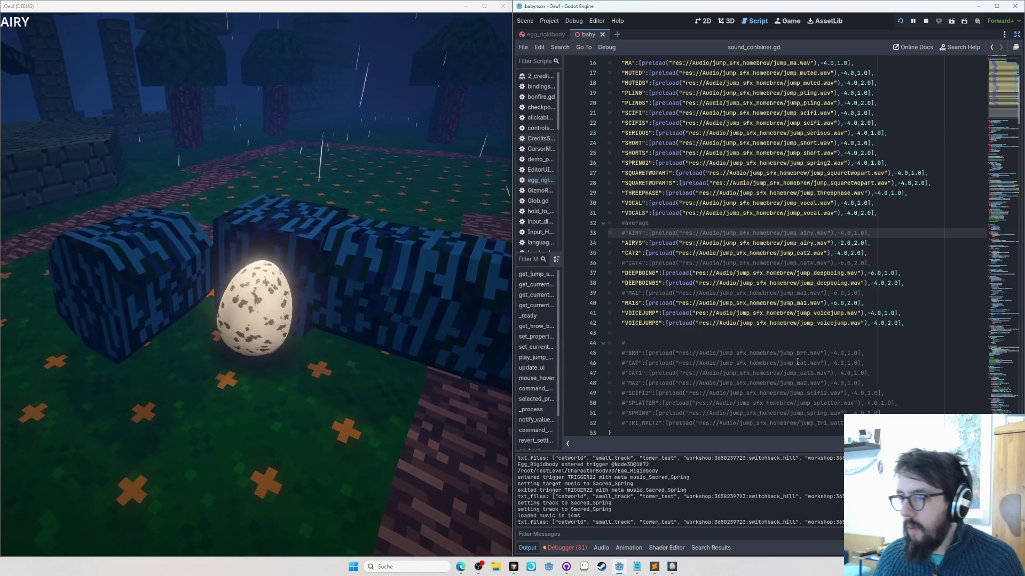
{"action": "key", "text": "alt+Tab"}
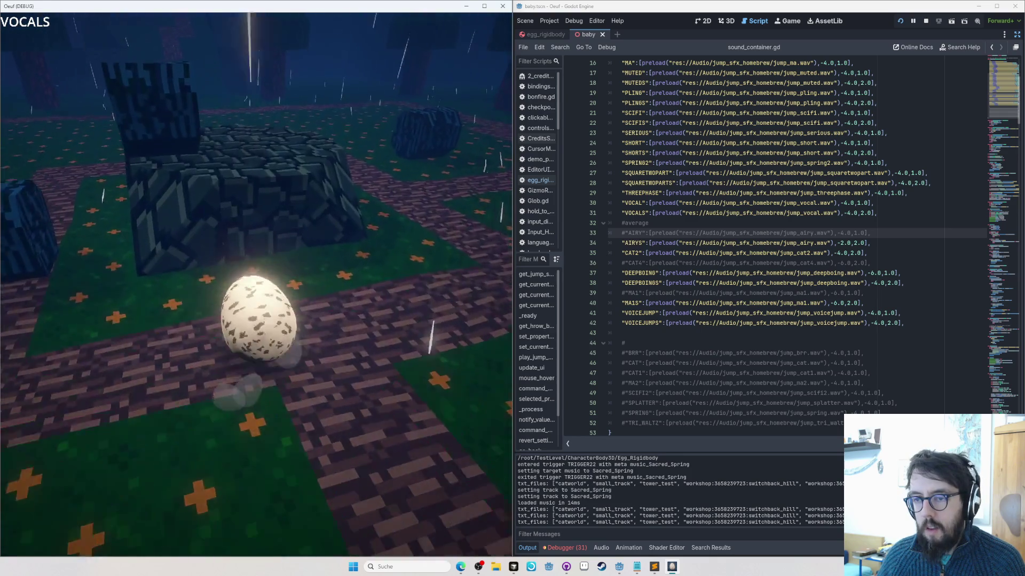
Step: Lower VOCALS's volume to -5.0 and listen in game
{"action": "key", "text": "alt+Tab"}
{"action": "left_click", "coordinate": [848, 212]}
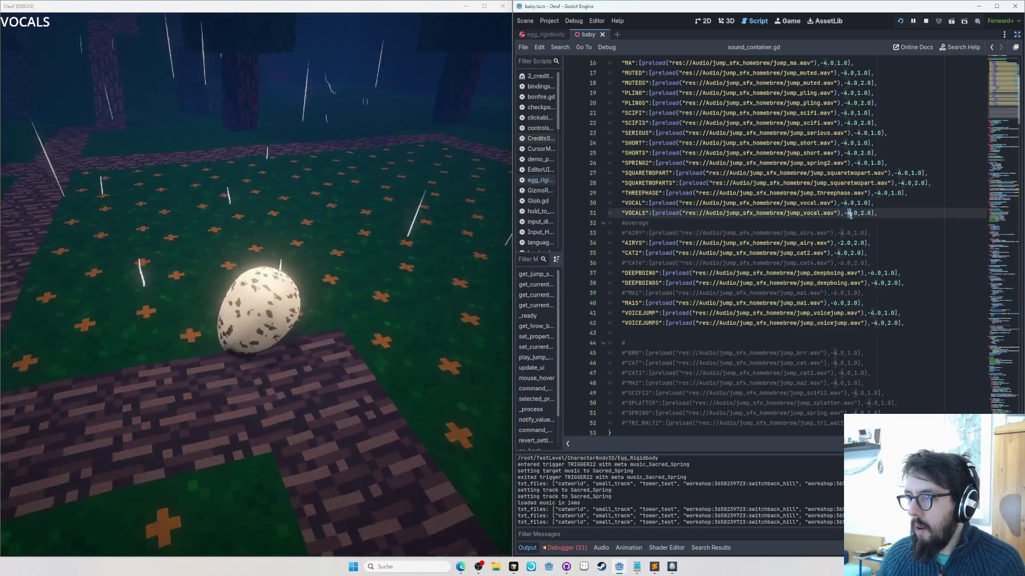
{"action": "key", "text": "BackSpace"}
{"action": "type", "text": "5"}
{"action": "key", "text": "alt+Tab"}
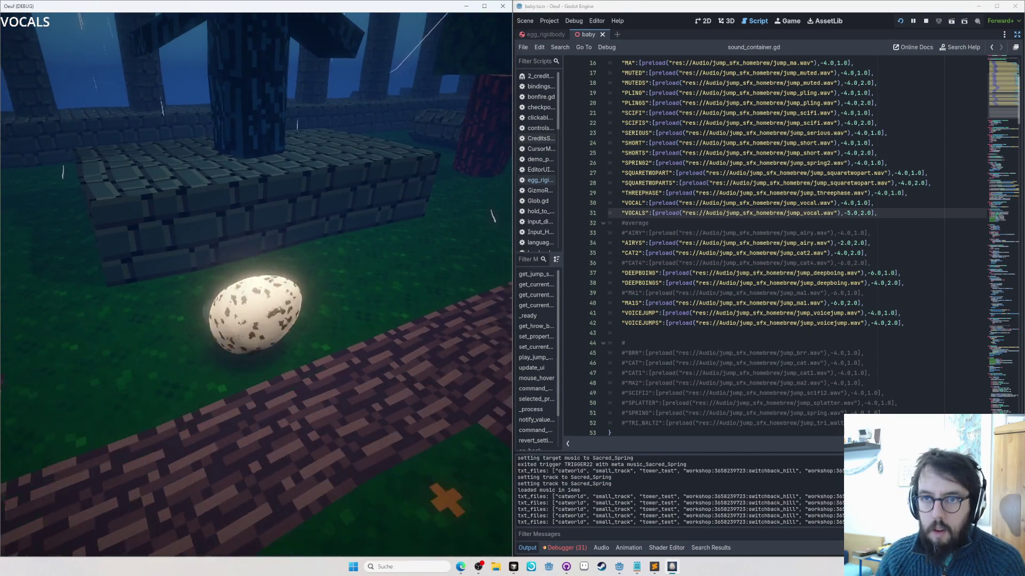
Step: Try VOCAL at -5.0 volume, save, and hear it in game
{"action": "left_click", "coordinate": [659, 265]}
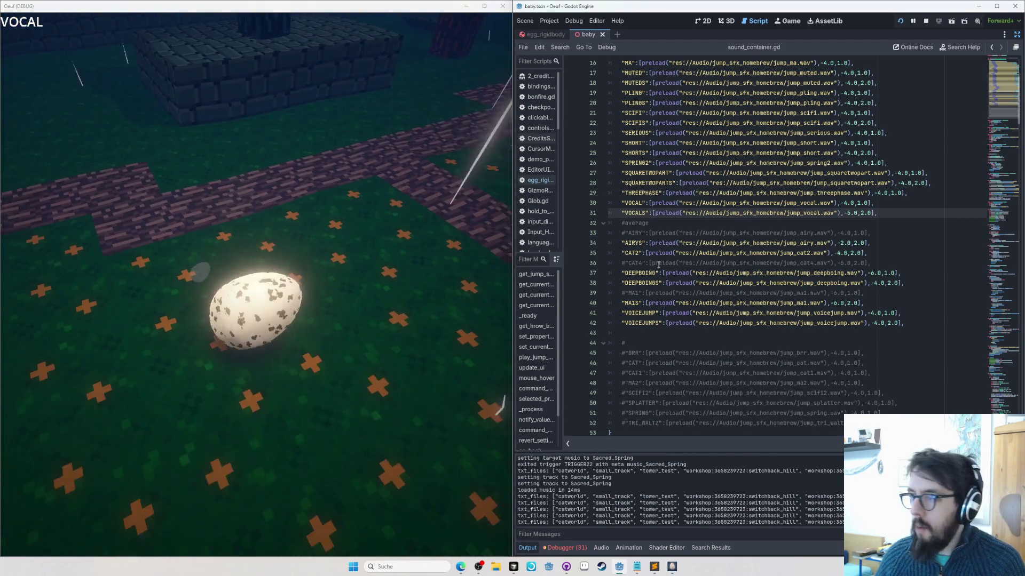
{"action": "left_click", "coordinate": [850, 203]}
{"action": "key", "text": "BackSpace"}
{"action": "type", "text": "5"}
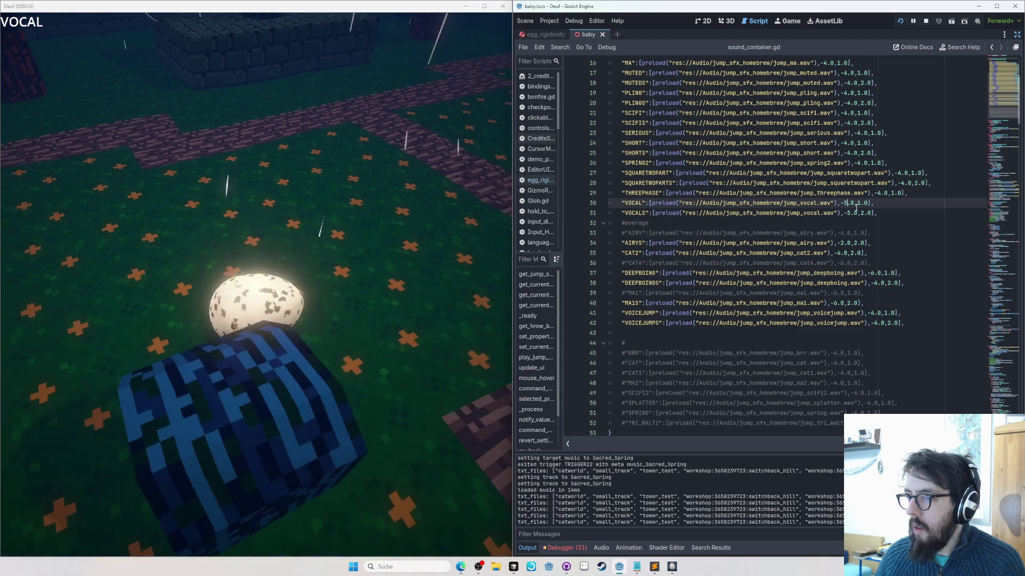
{"action": "key", "text": "ctrl+s"}
{"action": "key", "text": "alt+Tab"}
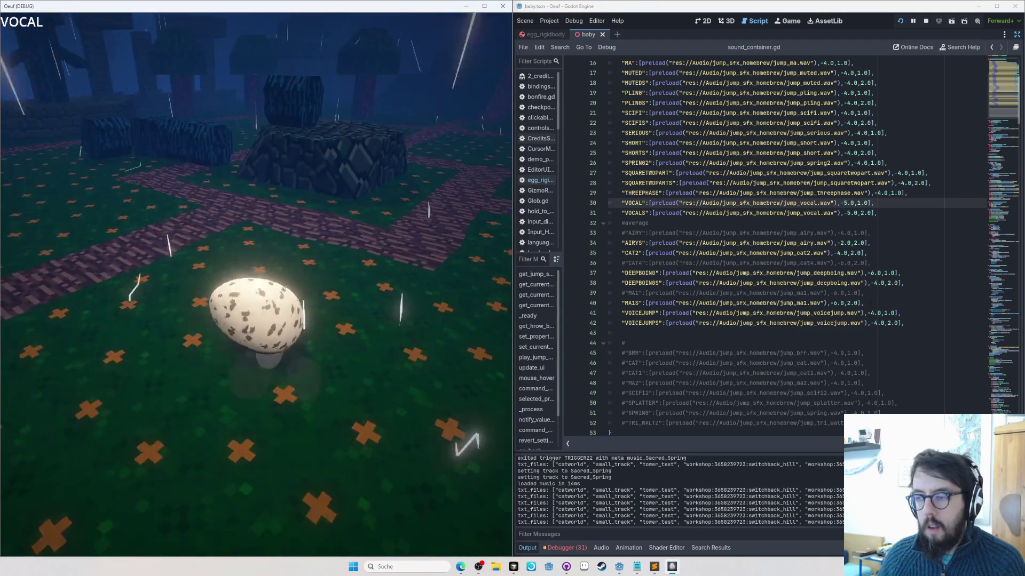
Step: Lower VOCAL's volume further to -6.0 and retest it in game
{"action": "key", "text": "alt+Tab"}
{"action": "key", "text": "BackSpace"}
{"action": "type", "text": "6"}
{"action": "key", "text": "ctrl+s"}
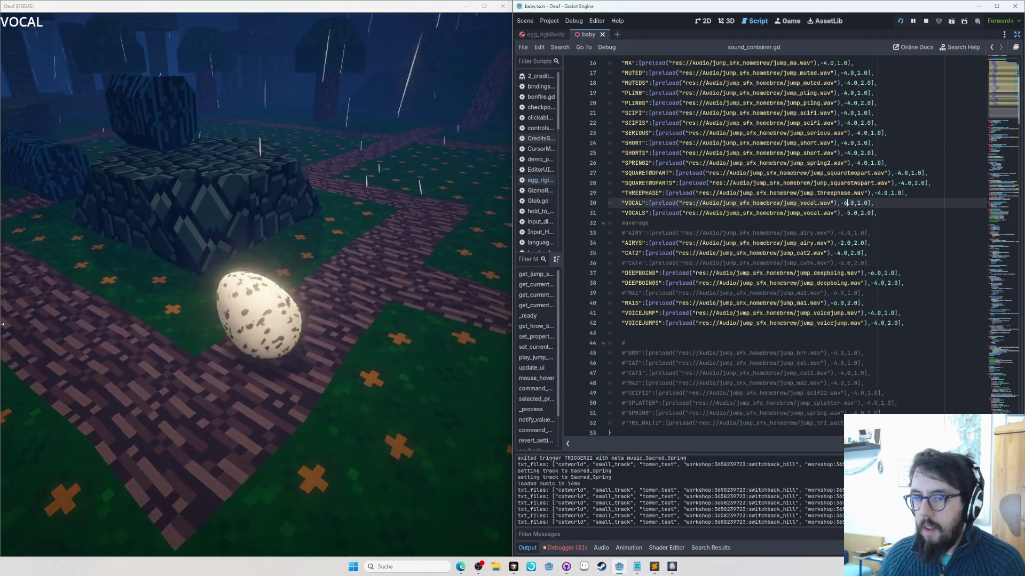
{"action": "key", "text": "alt+Tab"}
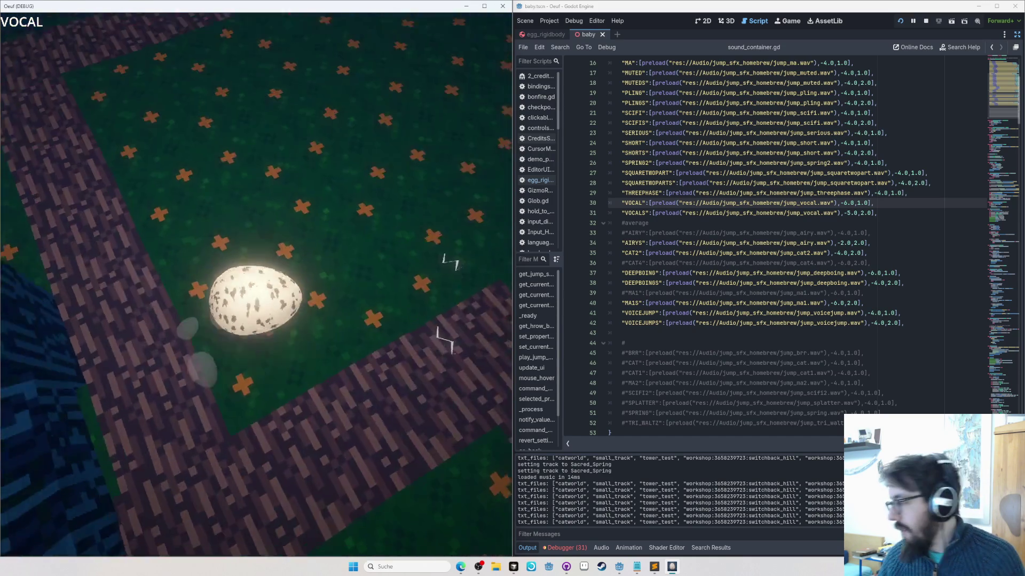
{"action": "key", "text": "alt+Tab"}
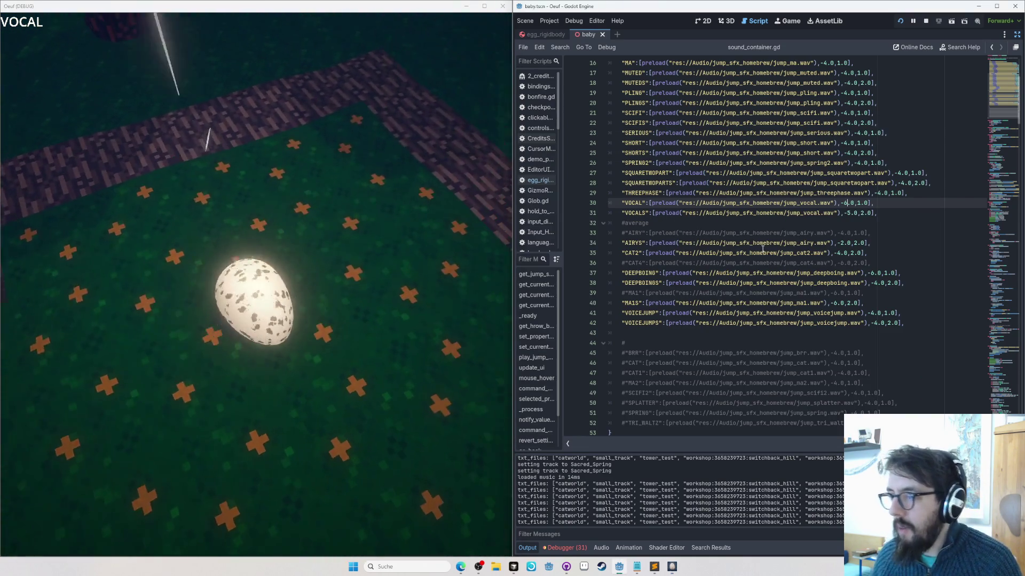
{"action": "key", "text": "Delete"}
{"action": "type", "text": "6"}
{"action": "key", "text": "alt+Tab"}
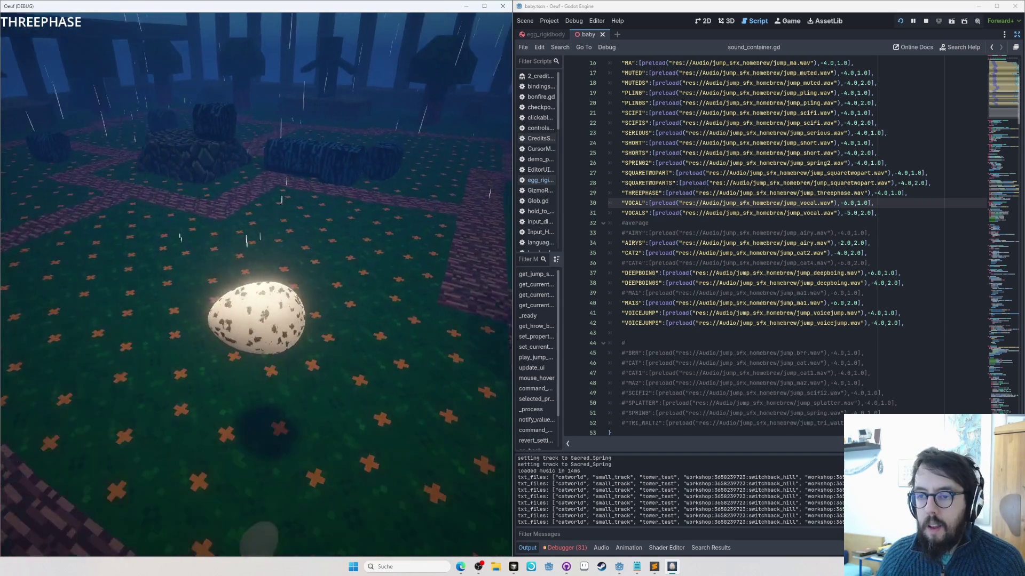
{"action": "key", "text": "alt+Tab"}
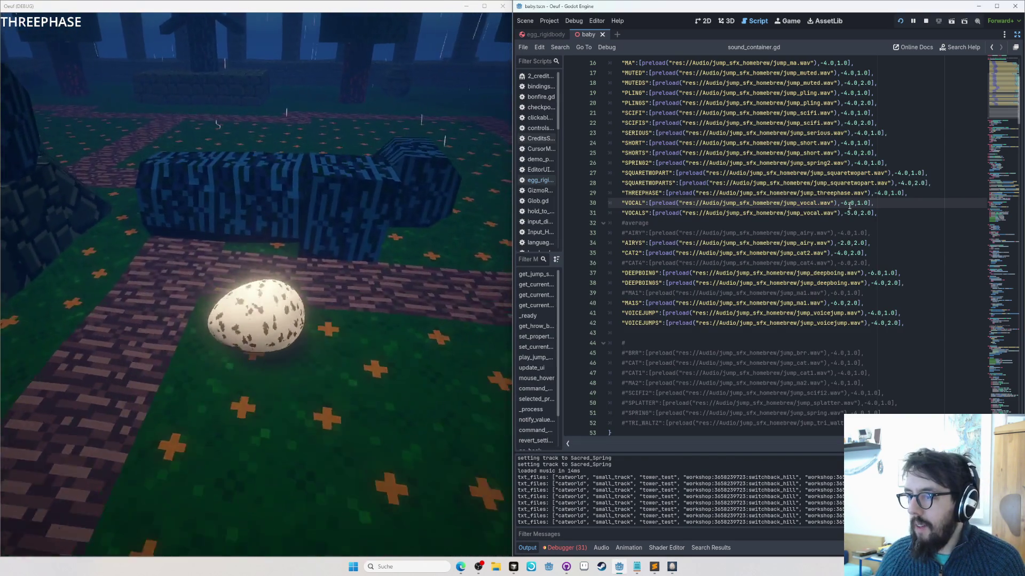
Step: Set THREEPHASE's volume to -6.0 and jump in game to hear it
{"action": "left_click", "coordinate": [880, 193]}
{"action": "key", "text": "Delete"}
{"action": "type", "text": "6"}
{"action": "key", "text": "alt+Tab"}
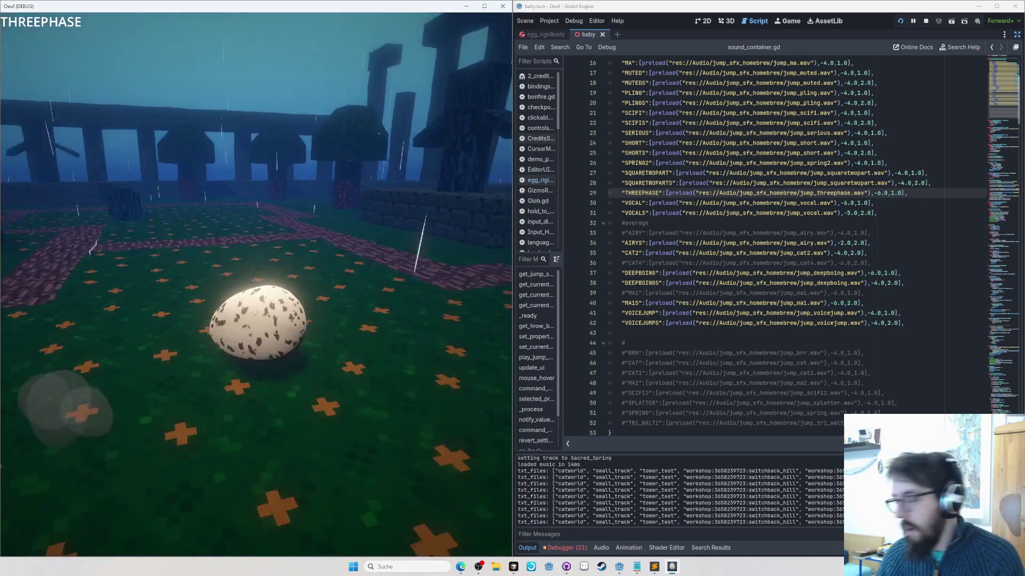
{"action": "key", "text": "space"}
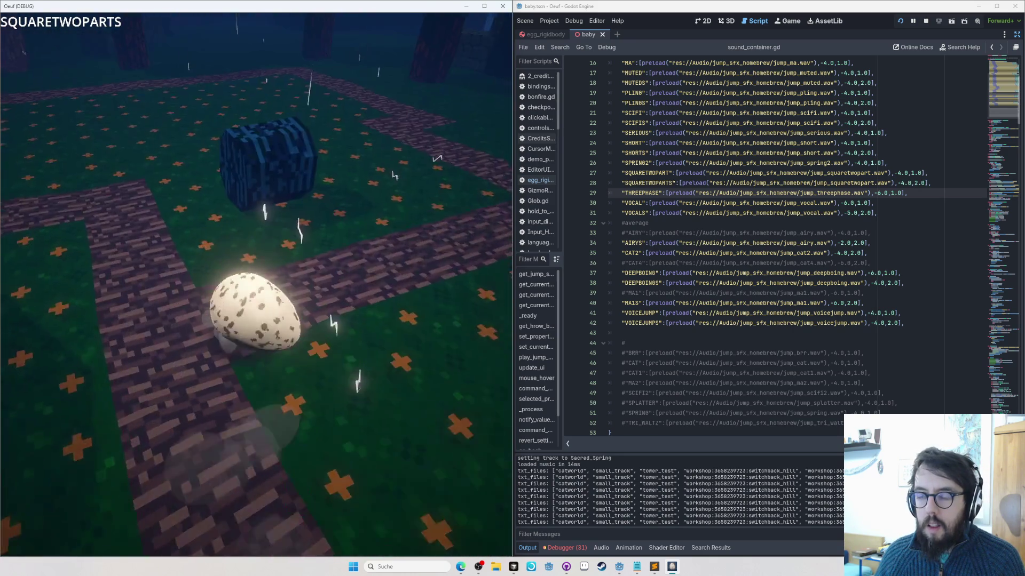
Step: Try SQUARETWOPARTS on line 28 at -6.0 volume and listen in game
{"action": "key", "text": "alt+Tab"}
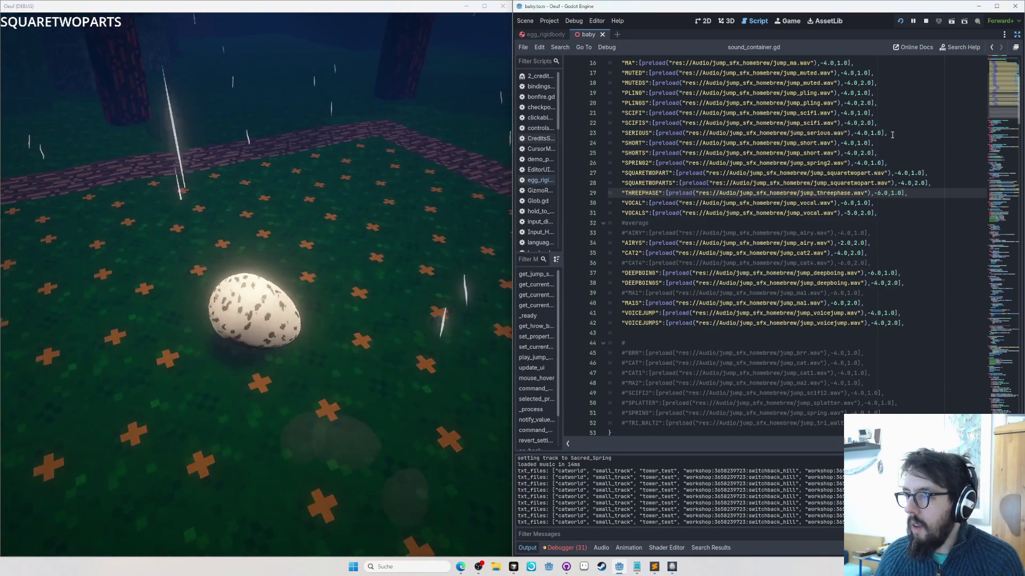
{"action": "double_click", "coordinate": [901, 183]}
{"action": "type", "text": "6"}
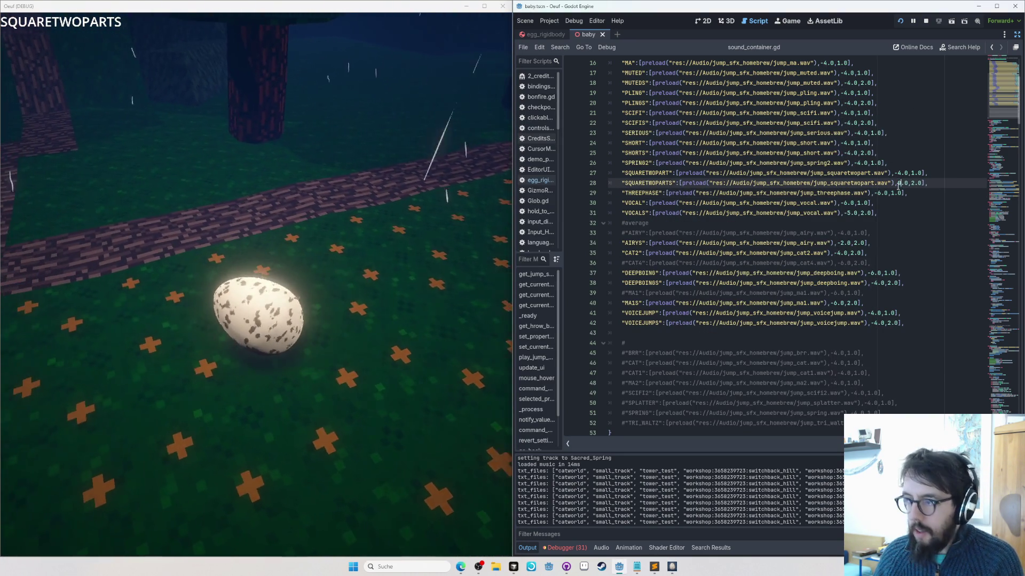
{"action": "key", "text": "ctrl+s"}
{"action": "key", "text": "alt+Tab"}
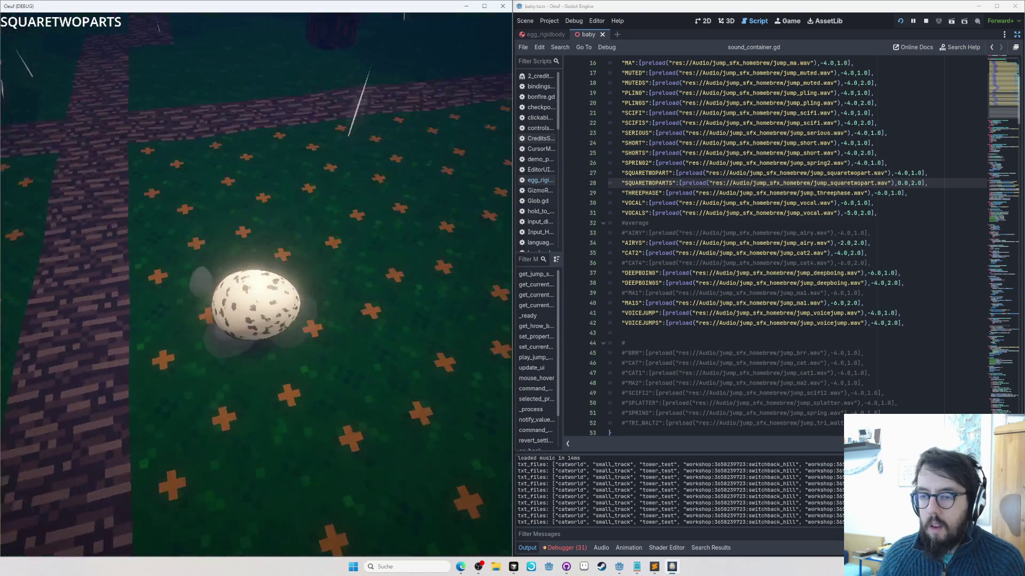
Step: Change SQUARETWOPARTS's volume to -2.0 and save
{"action": "key", "text": "alt+Tab"}
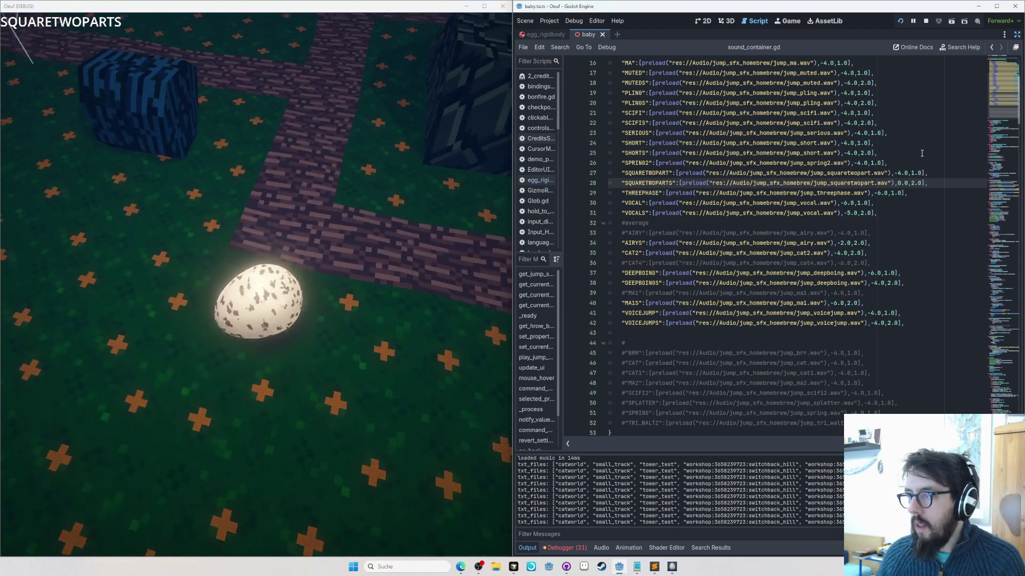
{"action": "key", "text": "Delete"}
{"action": "type", "text": "-2"}
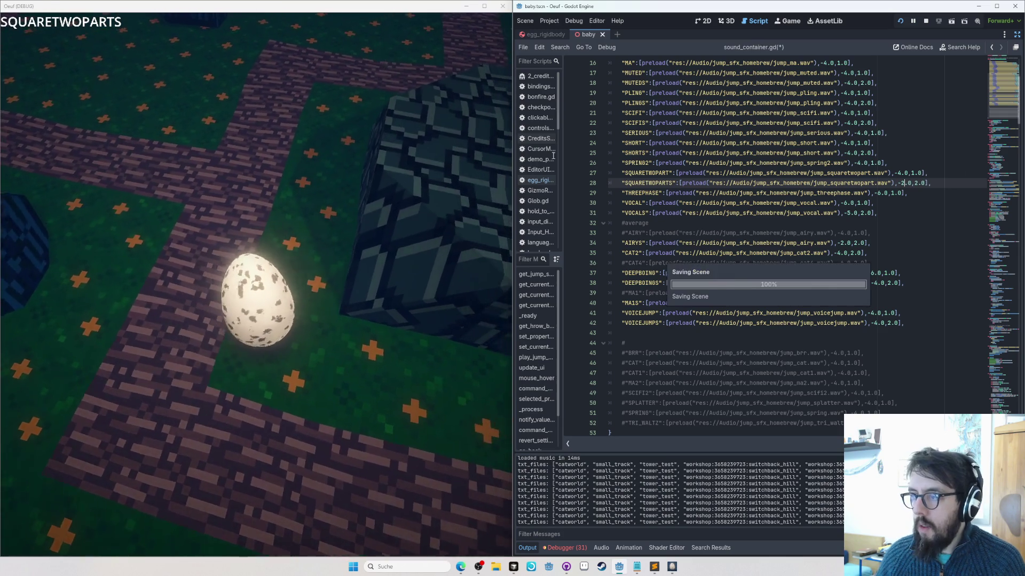
{"action": "key", "text": "ctrl+s"}
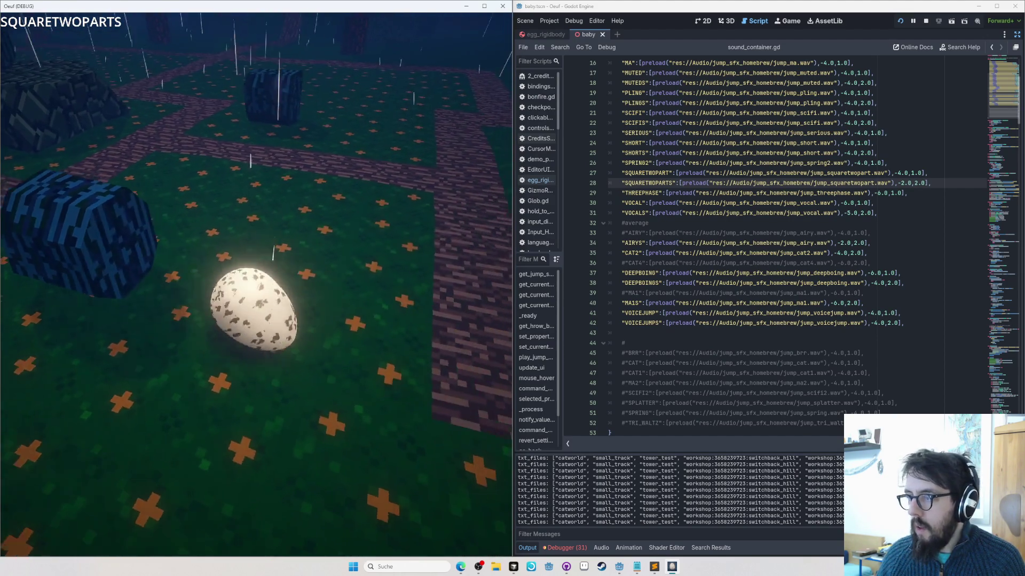
{"action": "scroll", "coordinate": [256, 288], "scroll_direction": "up", "scroll_amount": 1}
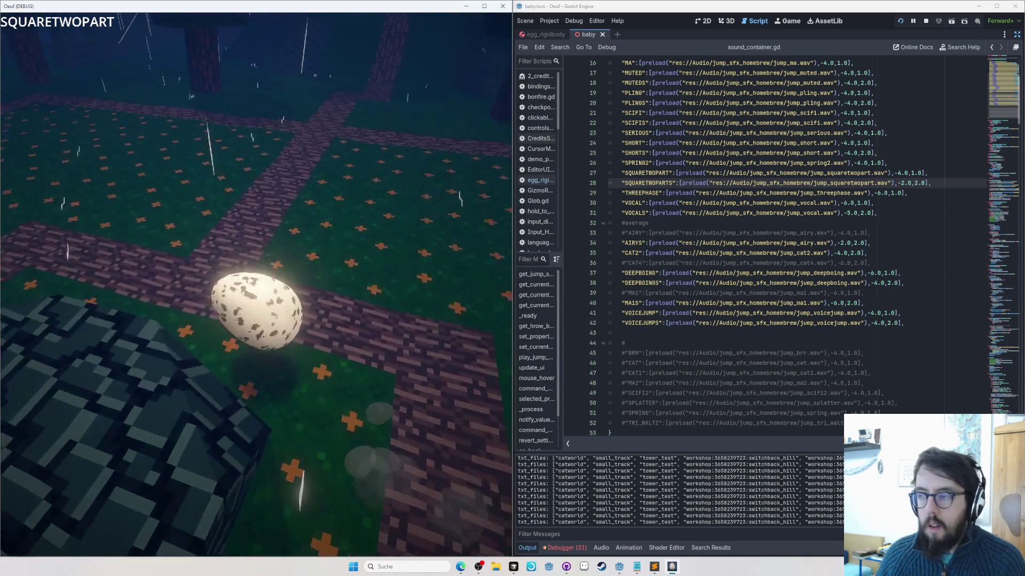
Step: Change SQUARETWOPART's volume on line 27 from -4.0 to -5.0
{"action": "left_click", "coordinate": [900, 174]}
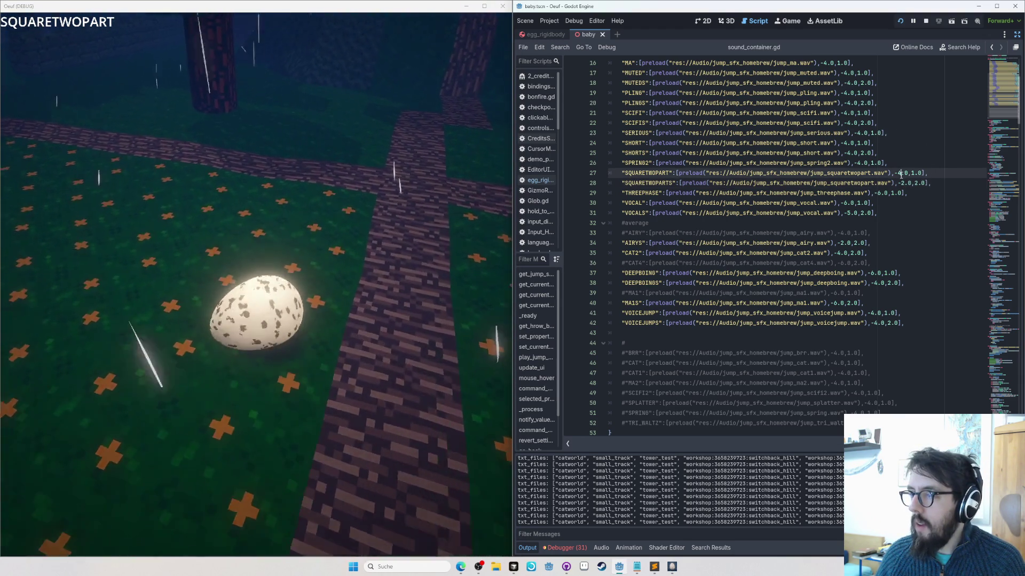
{"action": "type", "text": "5"}
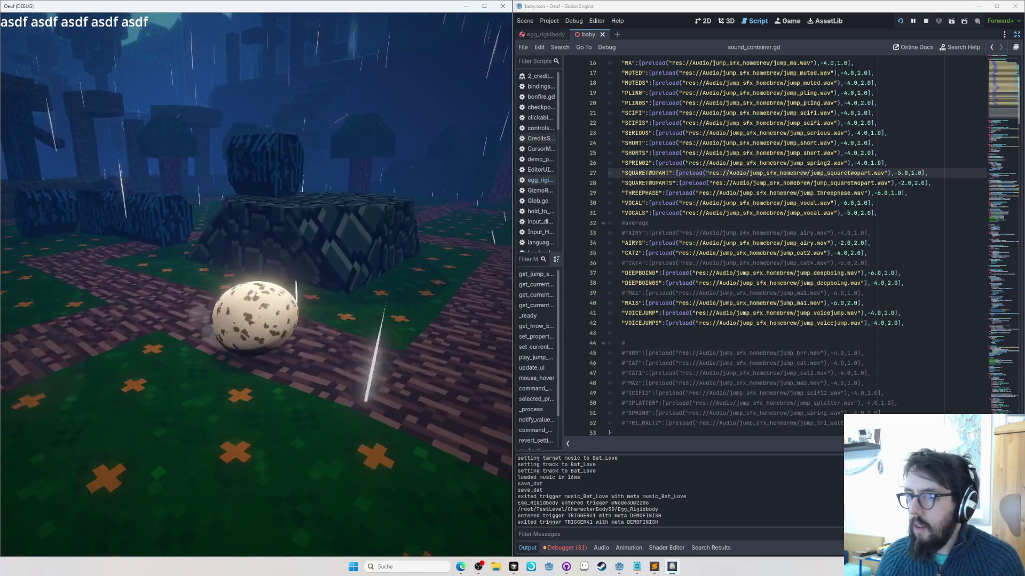
Step: Set SPRING2's volume on line 26 to -6.0, save, and test it in game
{"action": "key", "text": "space"}
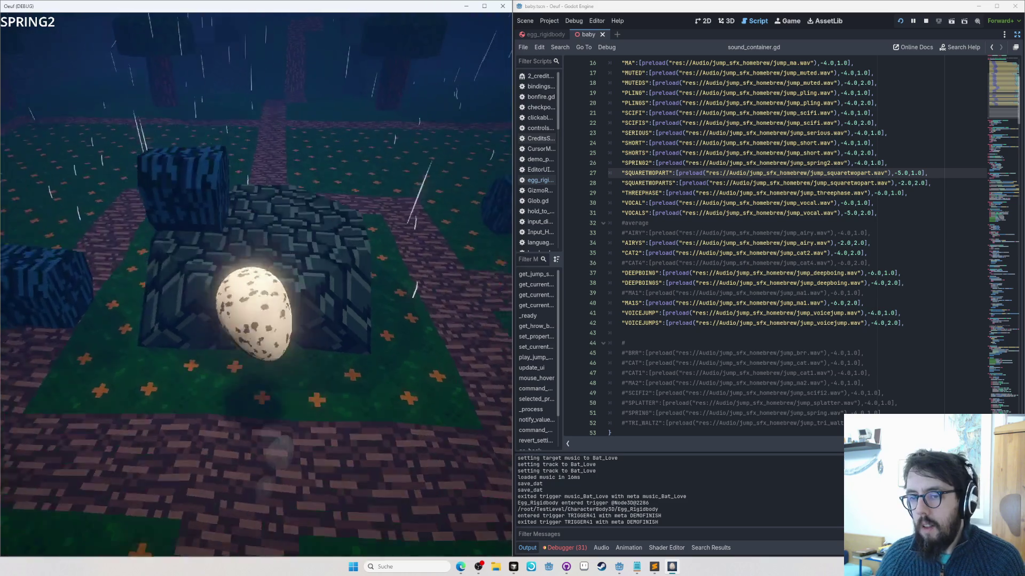
{"action": "key", "text": "alt+Tab"}
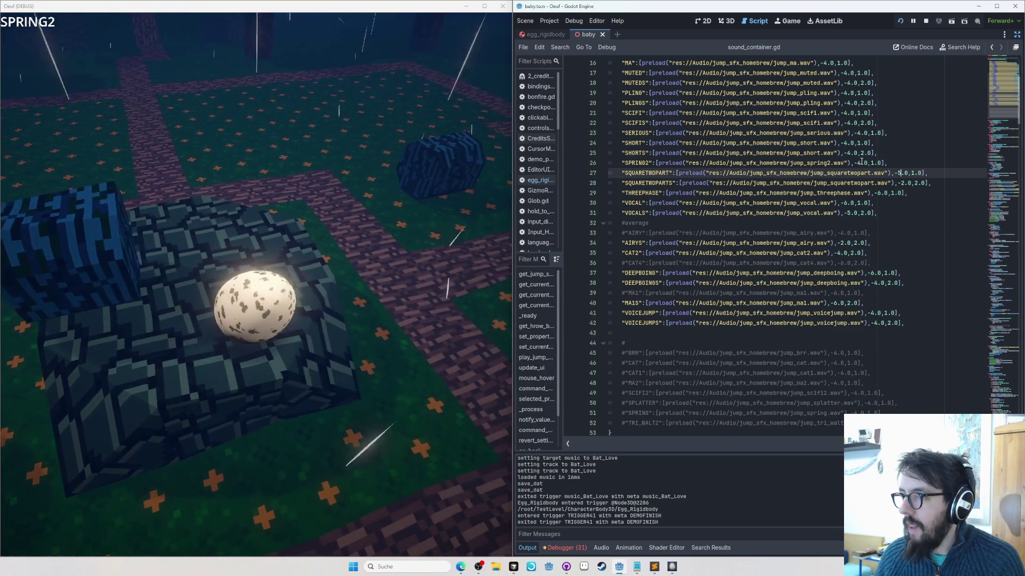
{"action": "double_click", "coordinate": [861, 162]}
{"action": "type", "text": "6"}
{"action": "key", "text": "ctrl+s"}
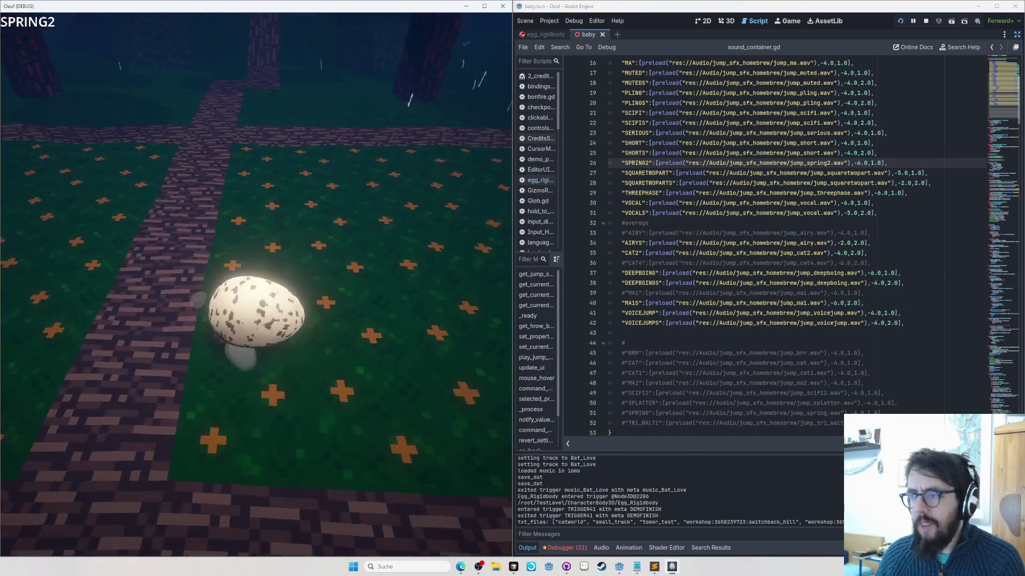
Step: Comment out the SPRING2 entry, save, and return to the game
{"action": "key", "text": "alt+Tab"}
{"action": "key", "text": "ctrl+k"}
{"action": "key", "text": "ctrl+s"}
{"action": "key", "text": "alt+Tab"}
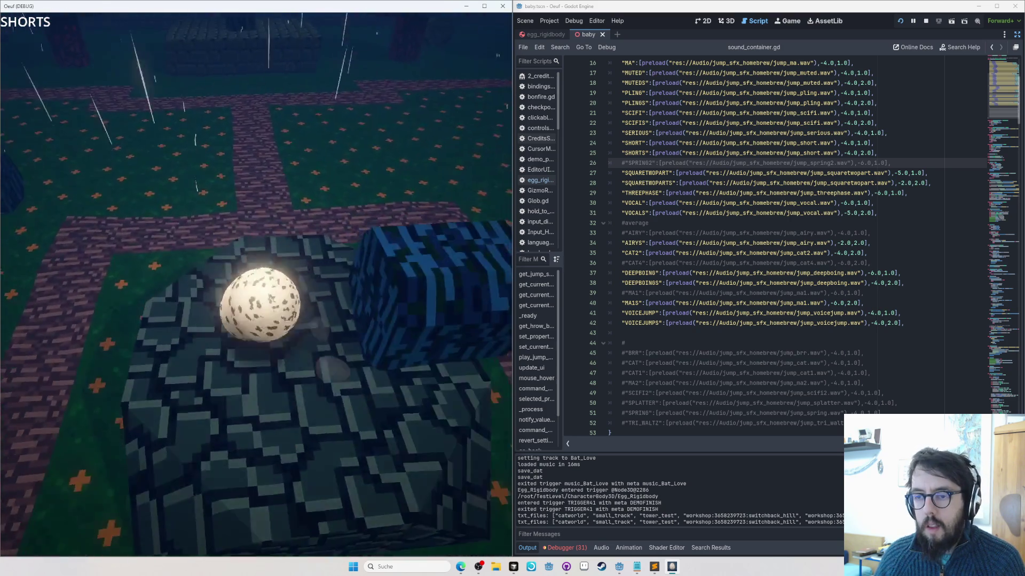
Step: Try SHORTS at -2.0, then set its volume on line 25 to 0.0
{"action": "left_click", "coordinate": [948, 215]}
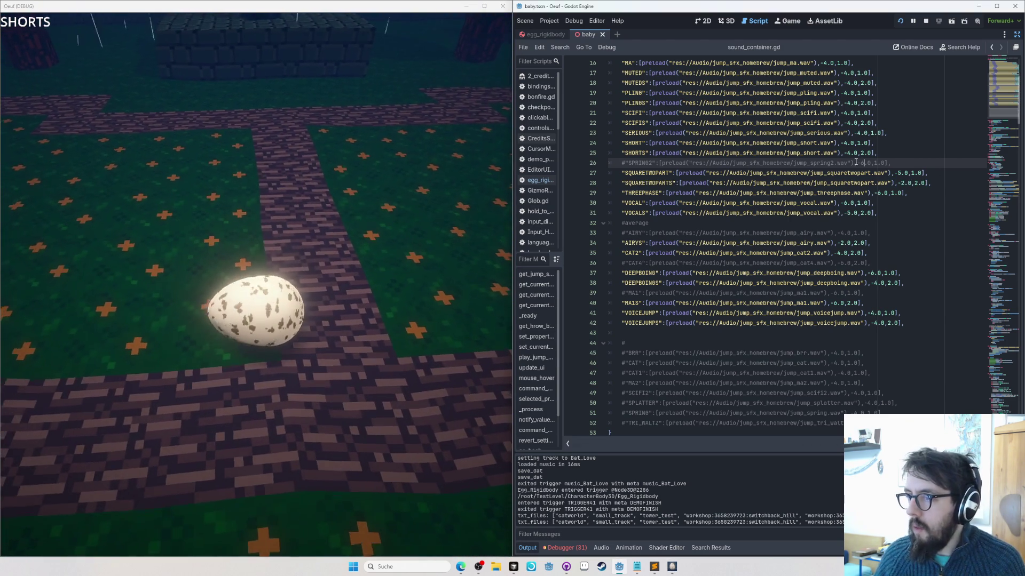
{"action": "double_click", "coordinate": [849, 153]}
{"action": "type", "text": "2"}
{"action": "key", "text": "alt+Tab"}
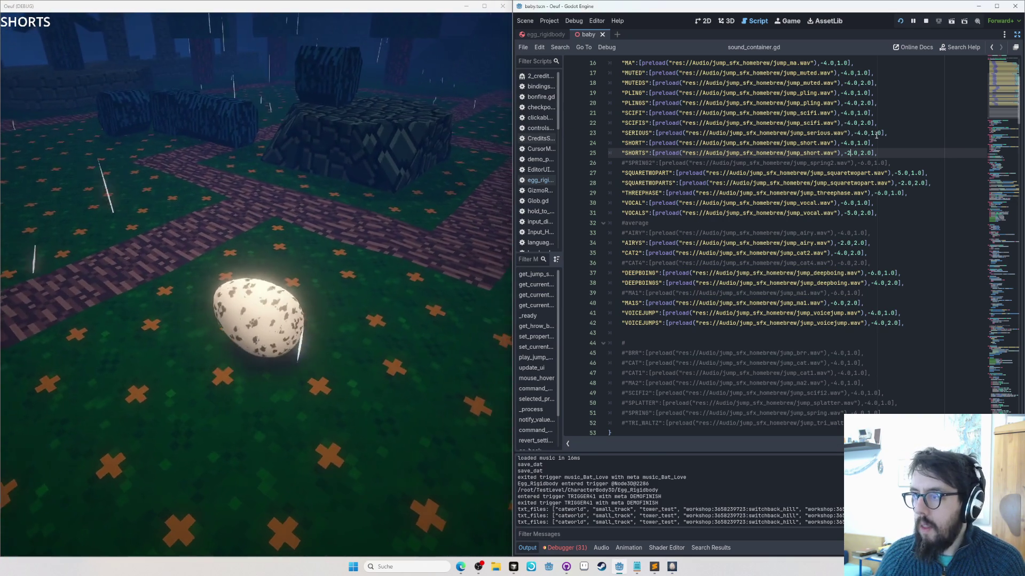
{"action": "key", "text": "alt+Tab"}
{"action": "key", "text": "BackSpace"}
{"action": "type", "text": "0"}
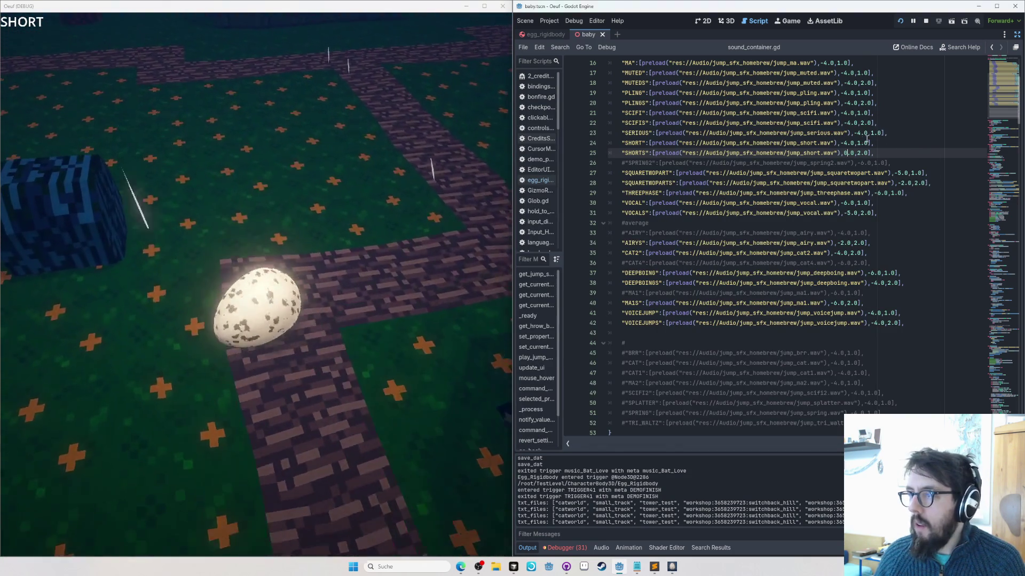
Step: Set SHORT's volume on line 24 to -2.0
{"action": "double_click", "coordinate": [845, 143]}
{"action": "type", "text": "2"}
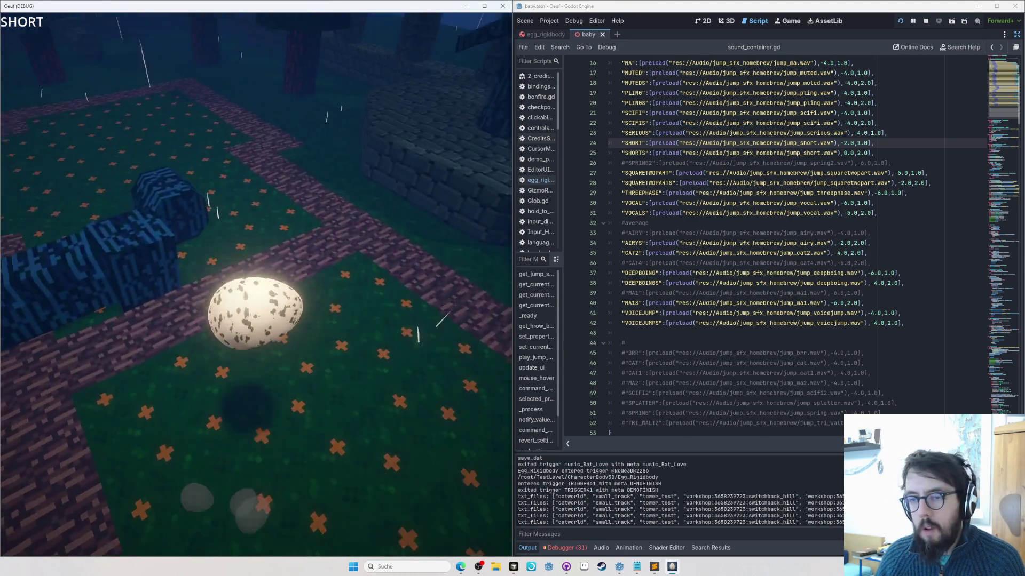
{"action": "key", "text": "e"}
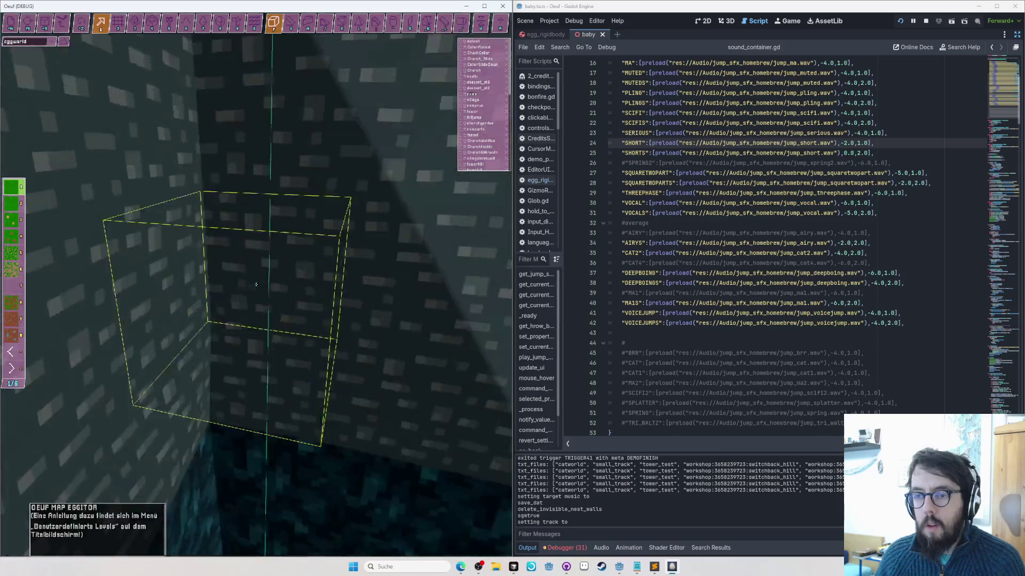
Step: Leave the game's map editor and make the egg jump to hear its jump sound
{"action": "key", "text": "s"}
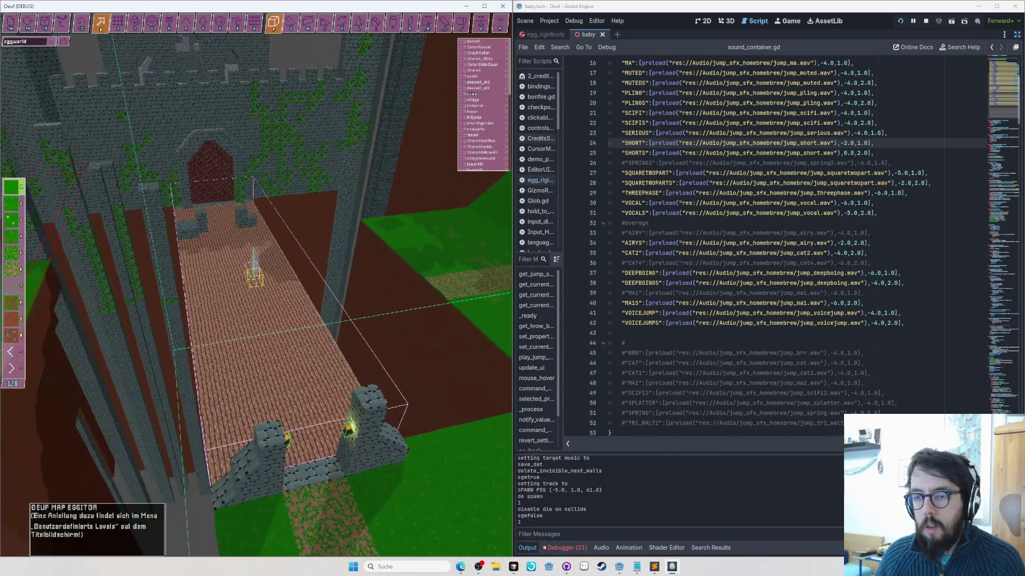
{"action": "key", "text": "e"}
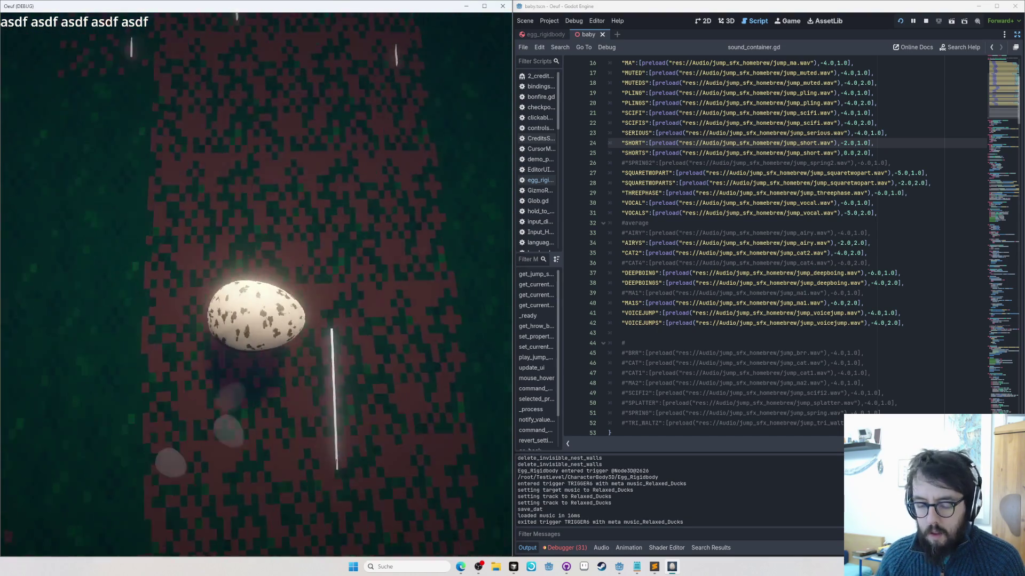
{"action": "key", "text": "space"}
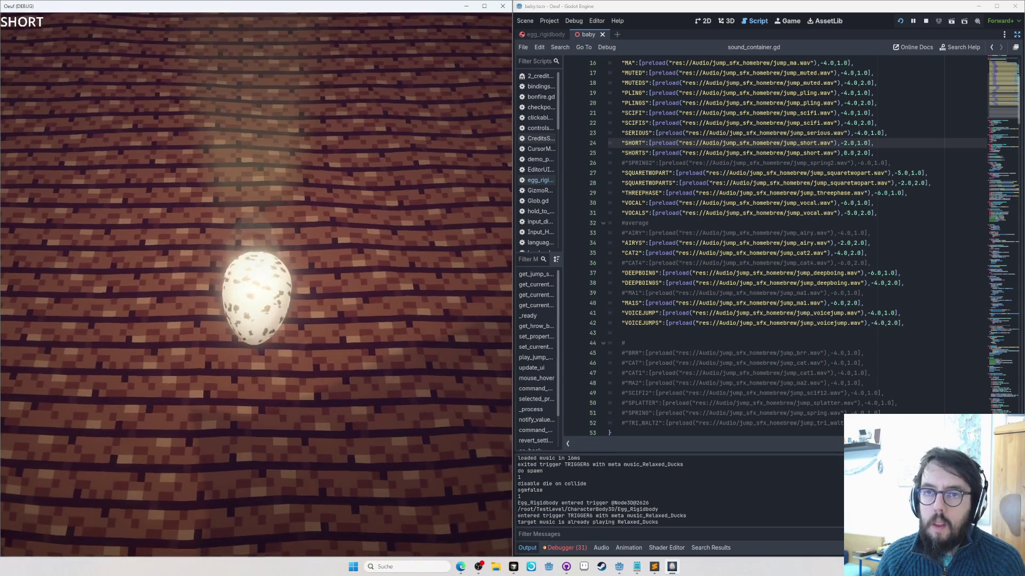
Step: Change SHORT's volume on line 24 to 0.0, save sound_container.gd, and return to the game
{"action": "key", "text": "alt+Tab"}
{"action": "key", "text": "BackSpace"}
{"action": "key", "text": "BackSpace"}
{"action": "type", "text": "0"}
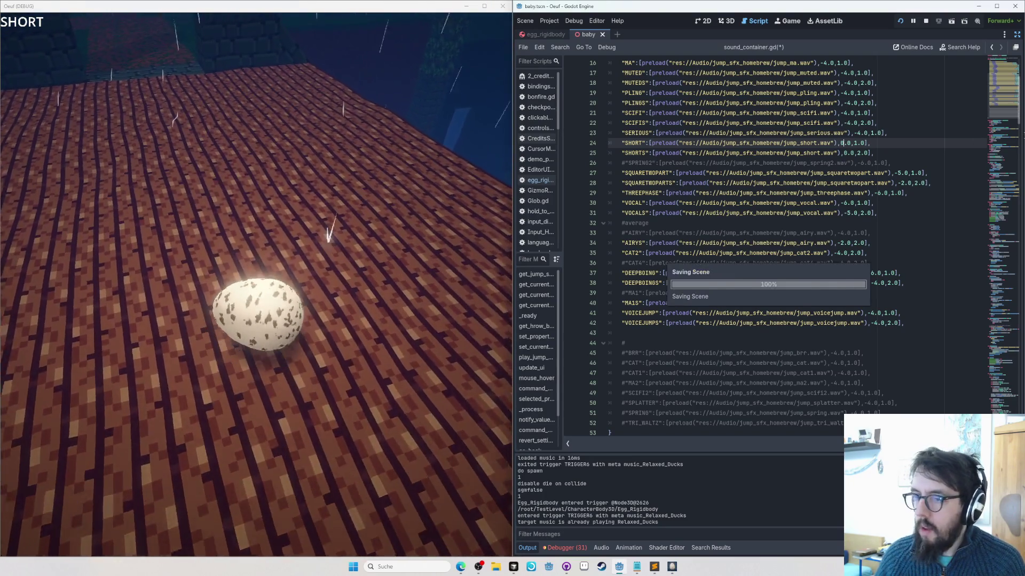
{"action": "key", "text": "ctrl+s"}
{"action": "key", "text": "alt+Tab"}
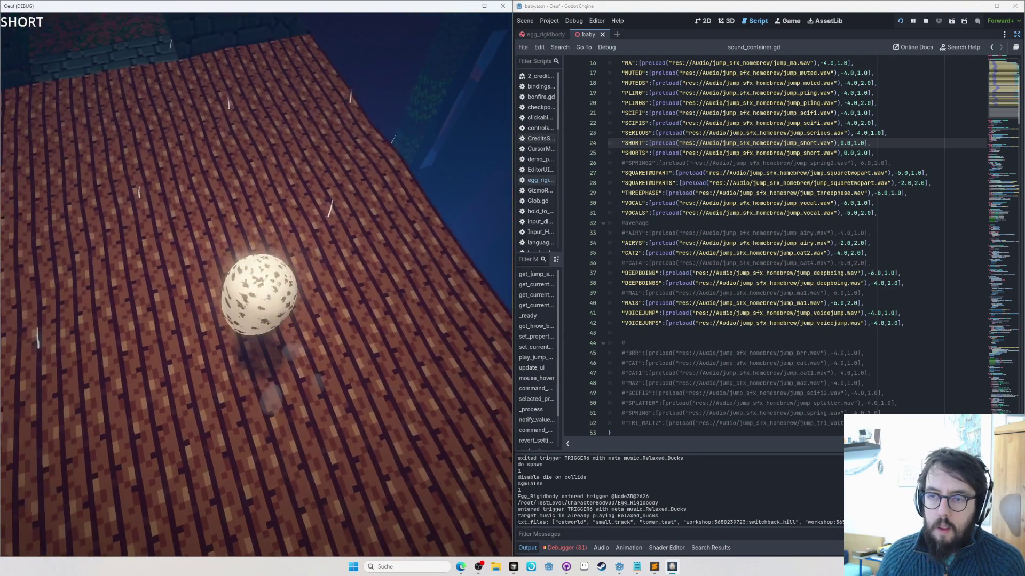
{"action": "key", "text": "alt+Tab"}
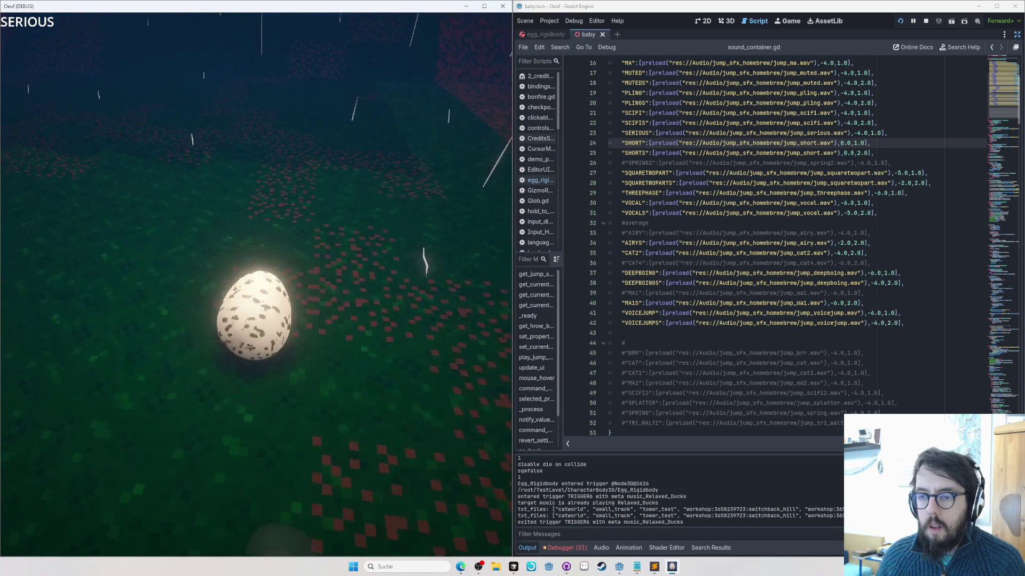
{"action": "key", "text": "Tab"}
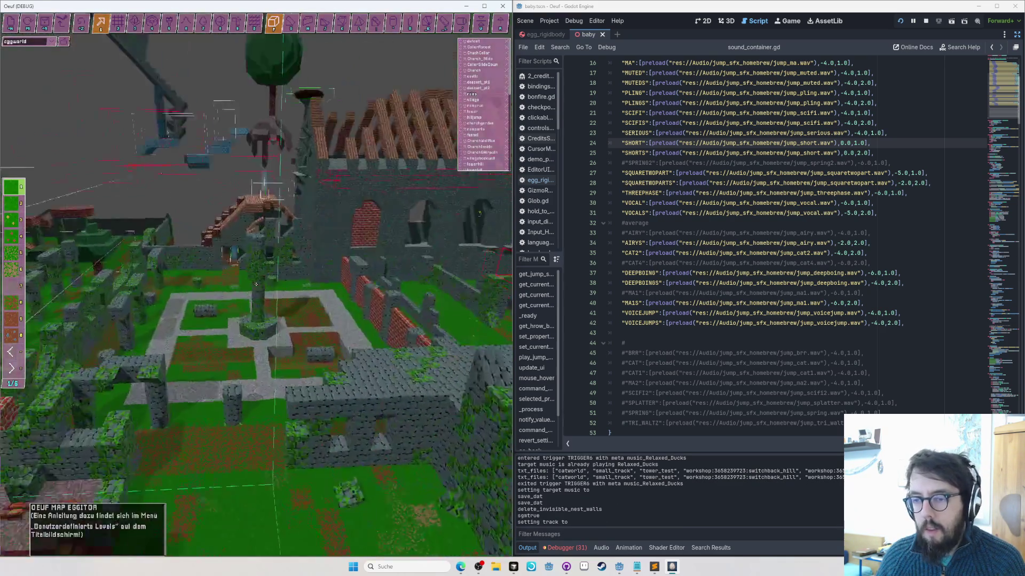
Step: Toggle the map editor off with Tab to respawn the egg and play near the castle ruins
{"action": "key", "text": "Tab"}
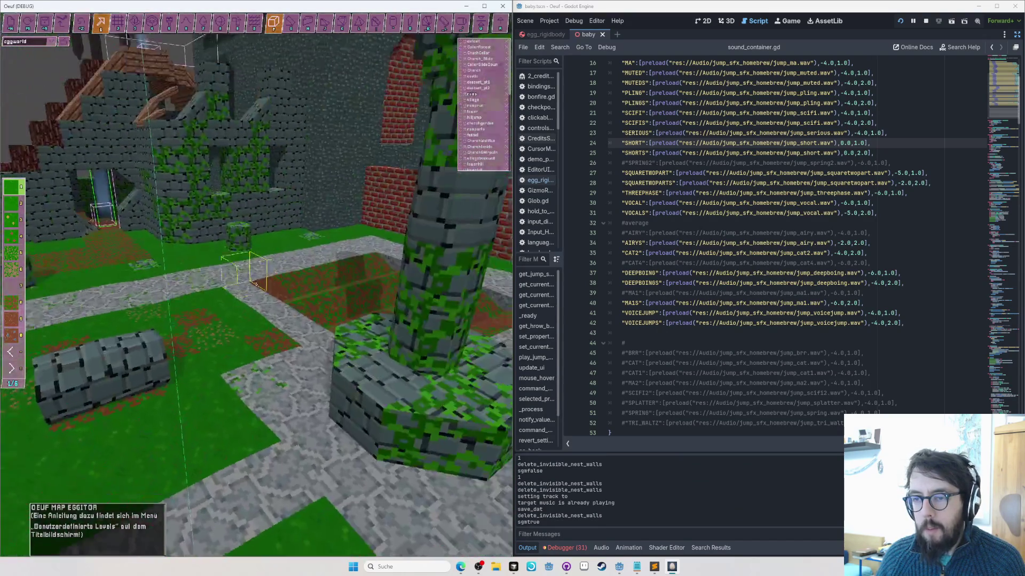
{"action": "key", "text": "Tab"}
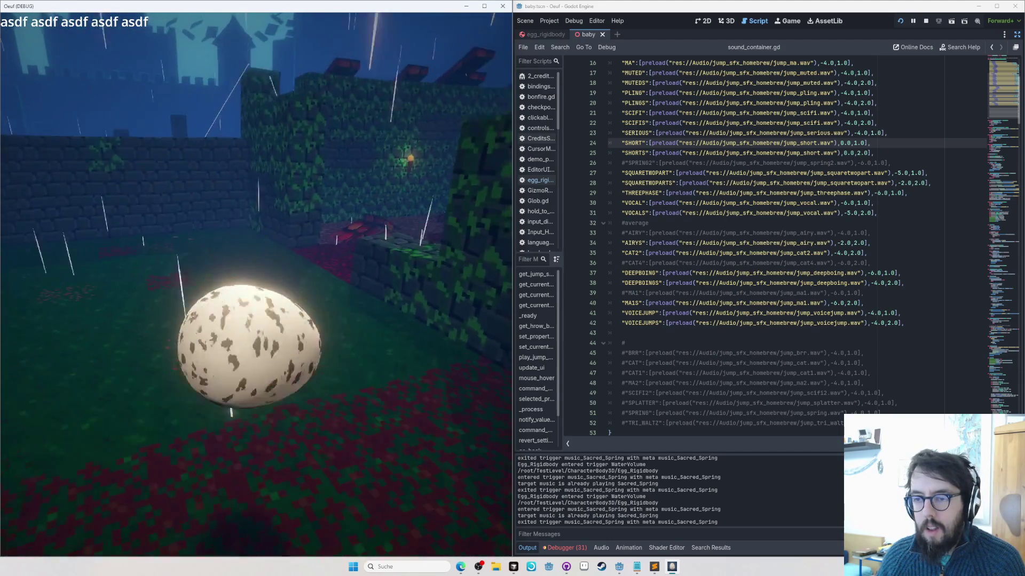
Step: Jump several times in the running game to compare the current jump sounds
{"action": "left_click", "coordinate": [822, 107]}
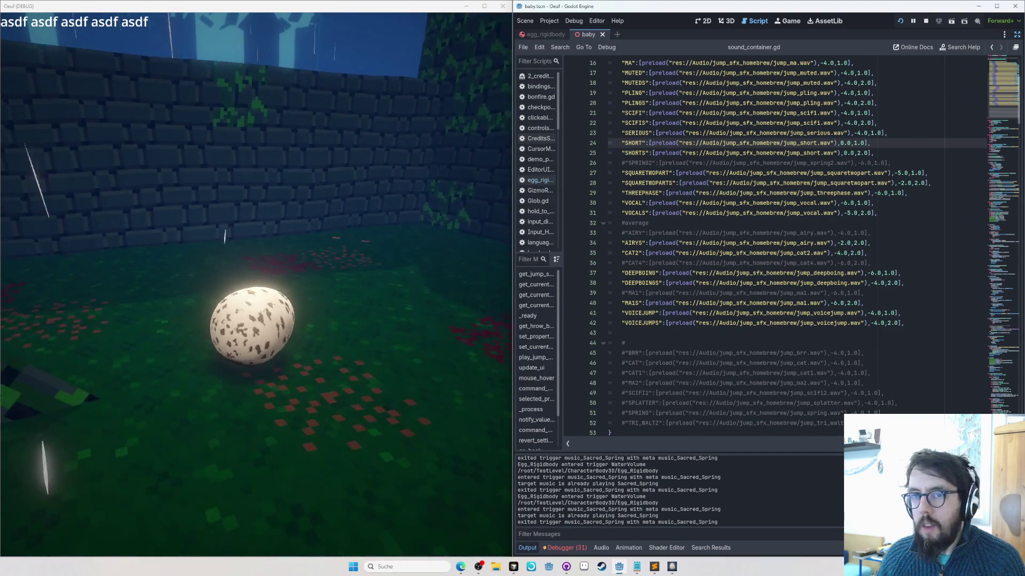
{"action": "key", "text": "alt+Tab"}
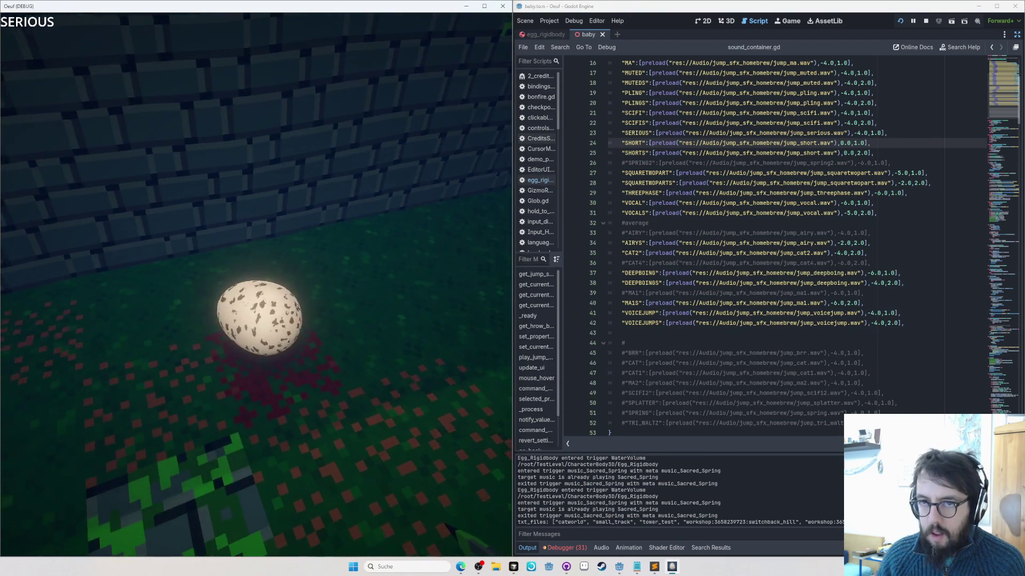
{"action": "key", "text": "alt+Tab"}
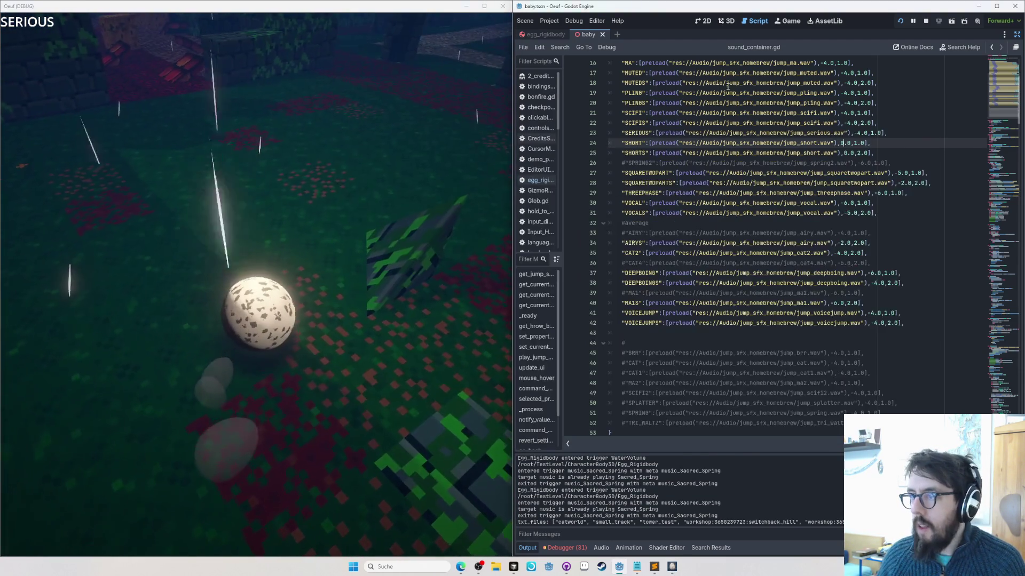
{"action": "left_click", "coordinate": [342, 215]}
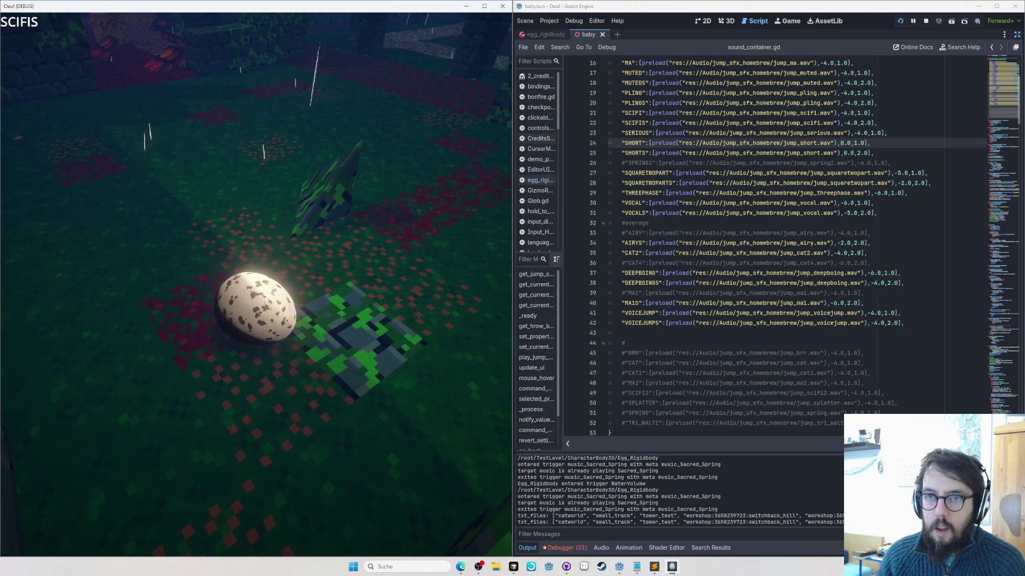
{"action": "key", "text": "space"}
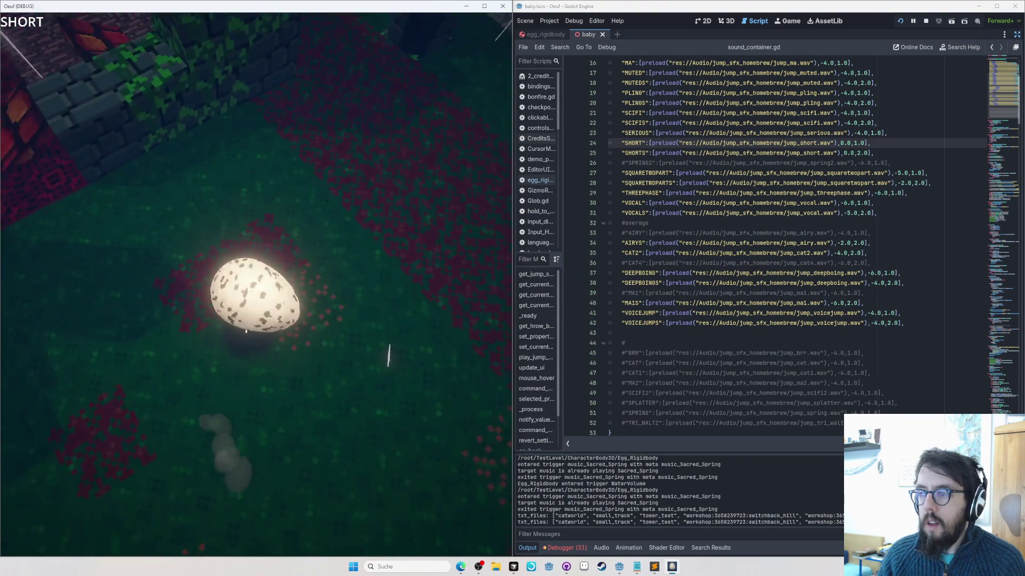
{"action": "key", "text": "space"}
{"action": "key", "text": "space"}
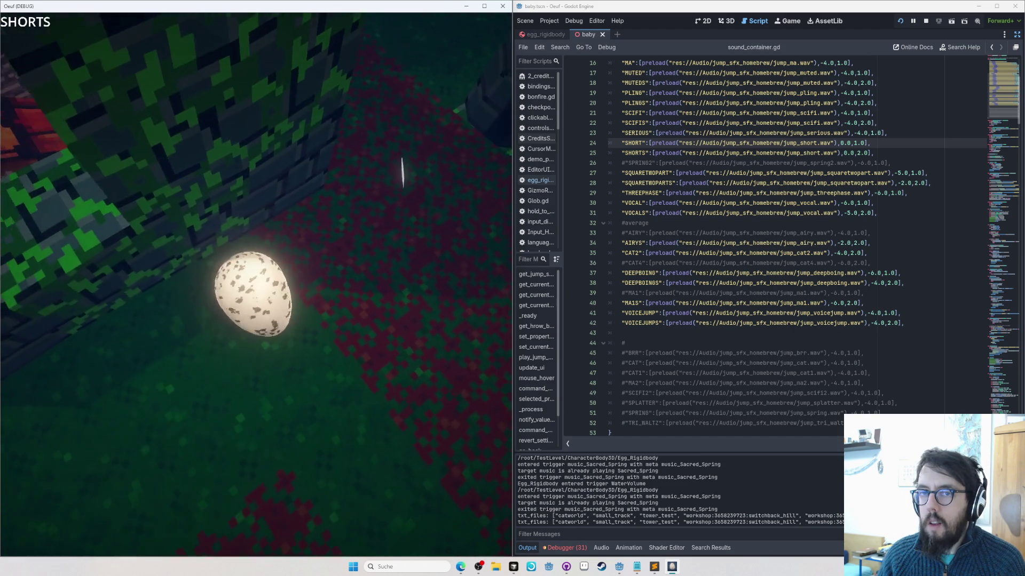
{"action": "key", "text": "space"}
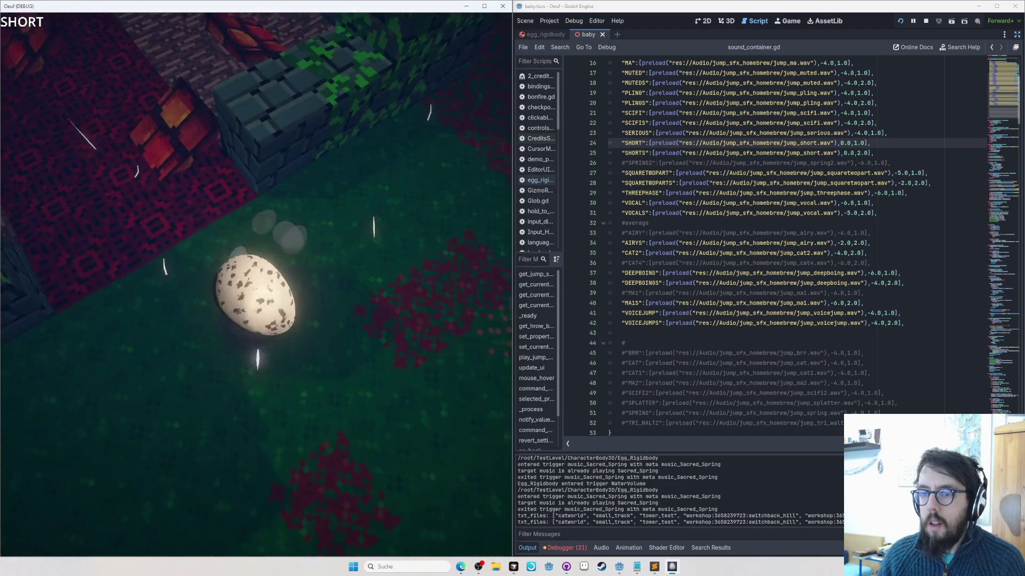
Step: Raise SHORT's volume to 2.0, save, and jump in game to test it
{"action": "left_click", "coordinate": [842, 143]}
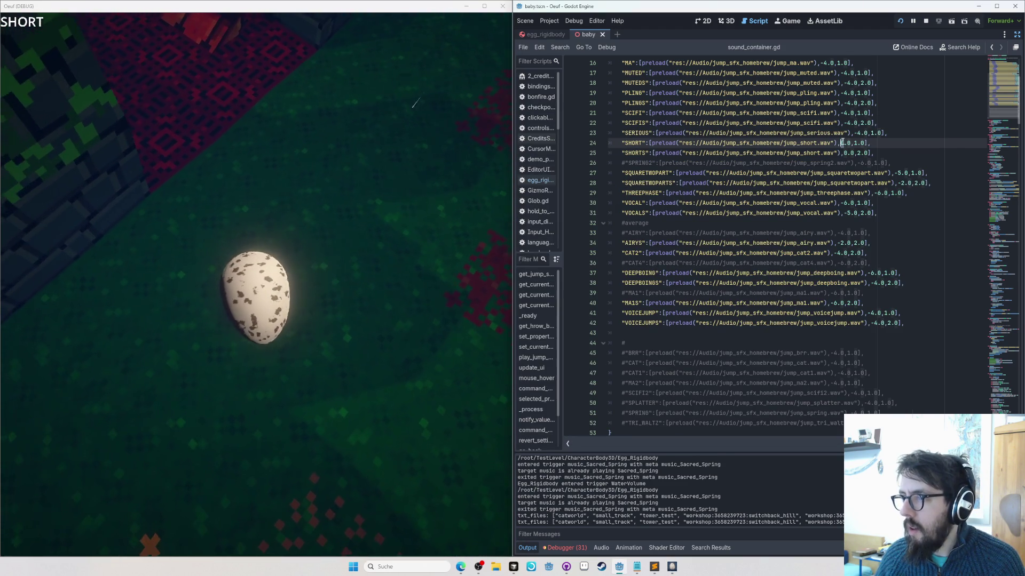
{"action": "key", "text": "Delete"}
{"action": "type", "text": "2"}
{"action": "key", "text": "ctrl+s"}
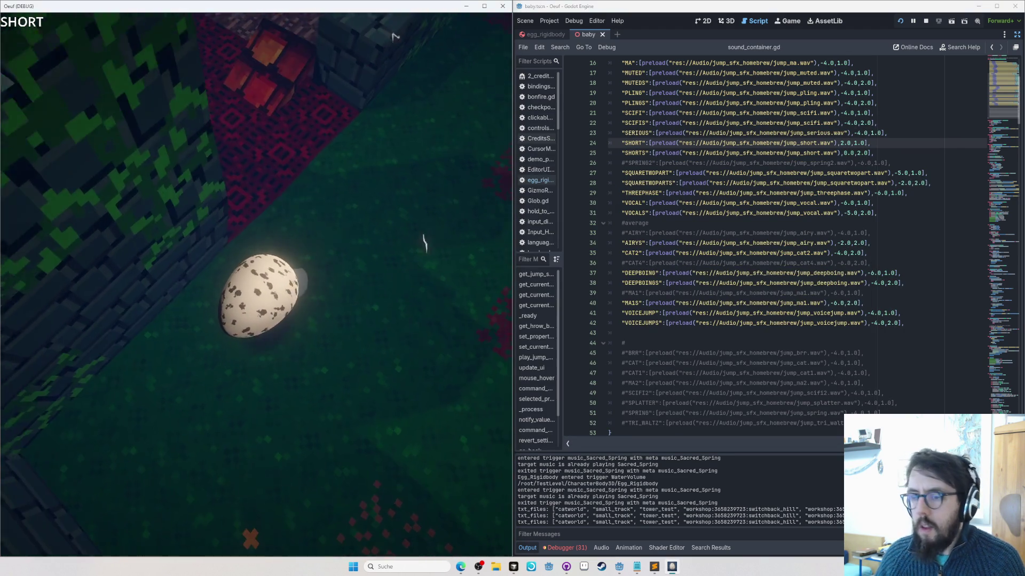
{"action": "key", "text": "alt+Tab"}
{"action": "key", "text": "space"}
Step: Try SHORT at a louder 10.0, saving and jumping in game to hear it
{"action": "left_click", "coordinate": [583, 279]}
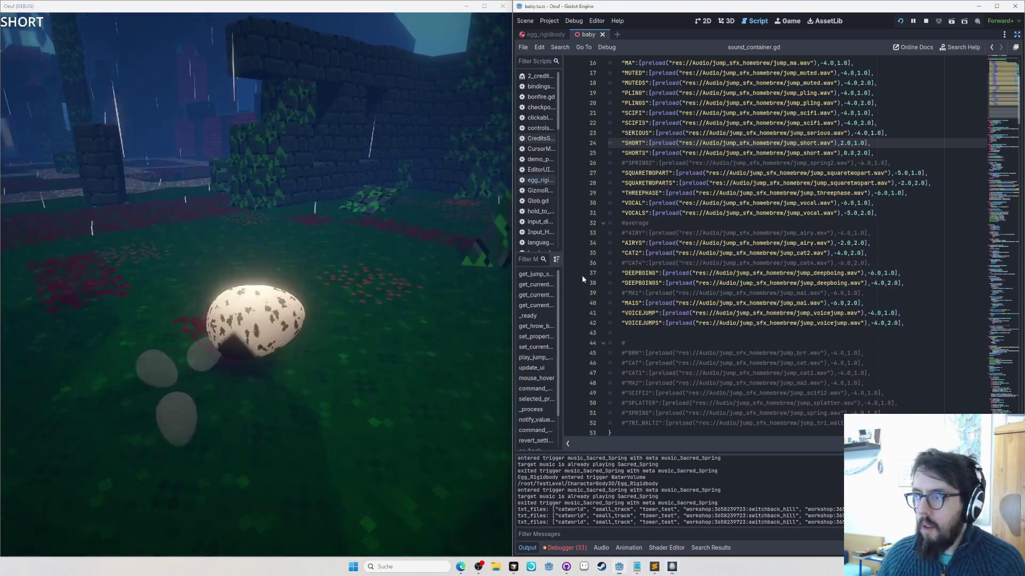
{"action": "key", "text": "ctrl+s"}
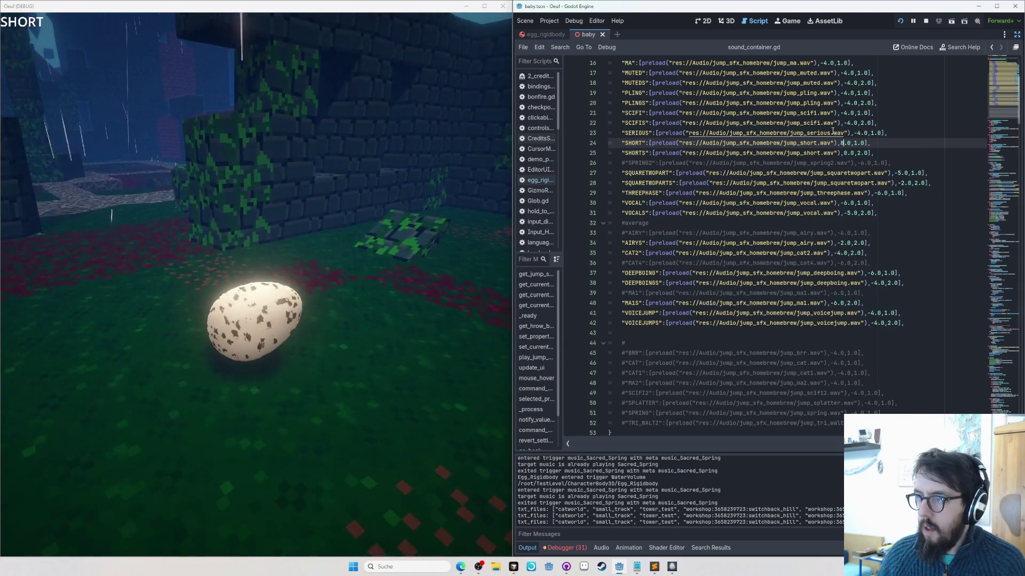
{"action": "key", "text": "alt+Tab"}
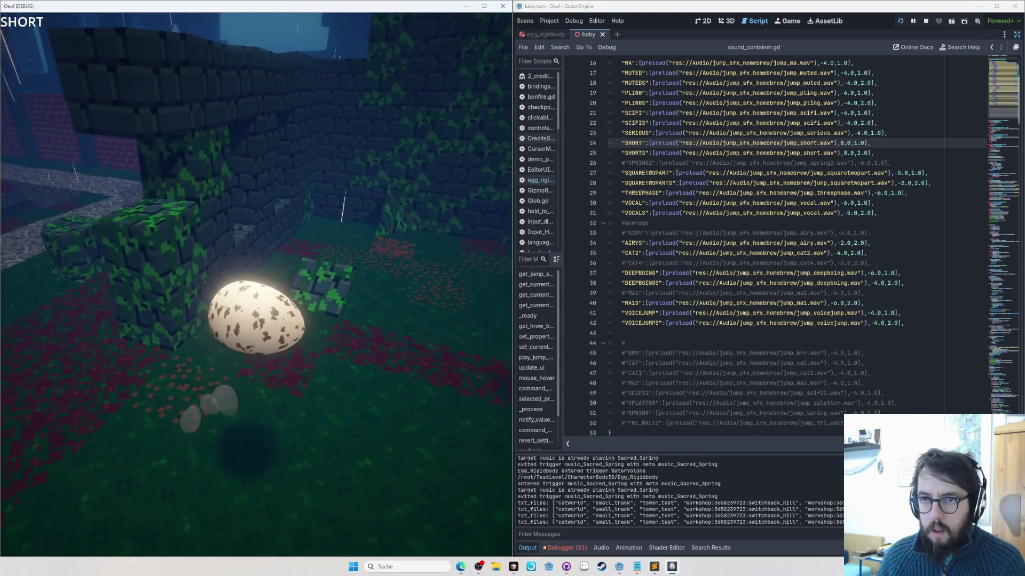
{"action": "key", "text": "alt+Tab"}
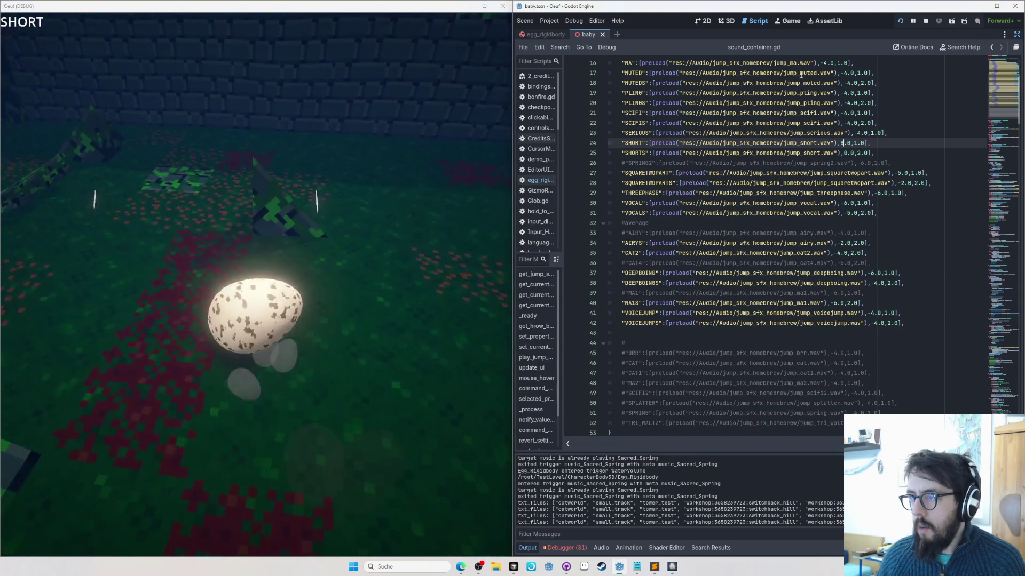
{"action": "type", "text": "0"}
{"action": "key", "text": "ctrl+s"}
{"action": "key", "text": "alt+Tab"}
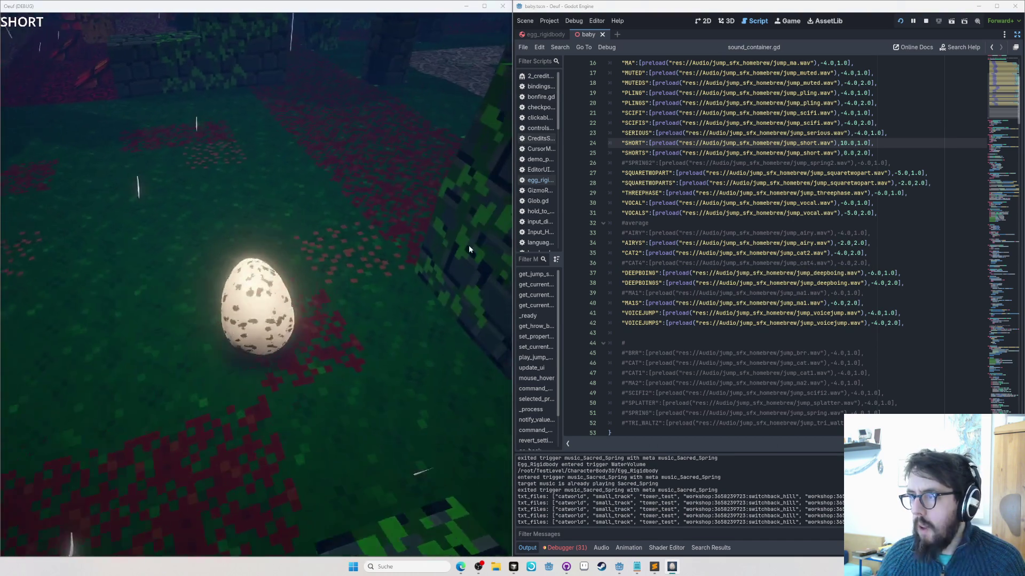
Step: Try SHORT at 6.0, then set its volume back to 2.0
{"action": "key", "text": "alt+Tab"}
{"action": "key", "text": "BackSpace"}
{"action": "key", "text": "BackSpace"}
{"action": "type", "text": "6"}
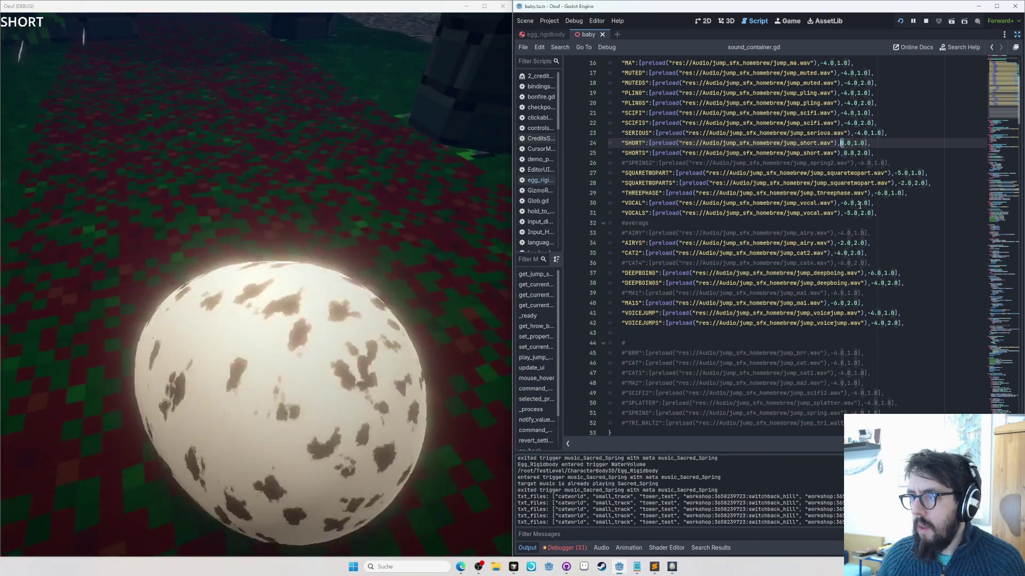
{"action": "key", "text": "BackSpace"}
{"action": "type", "text": "2"}
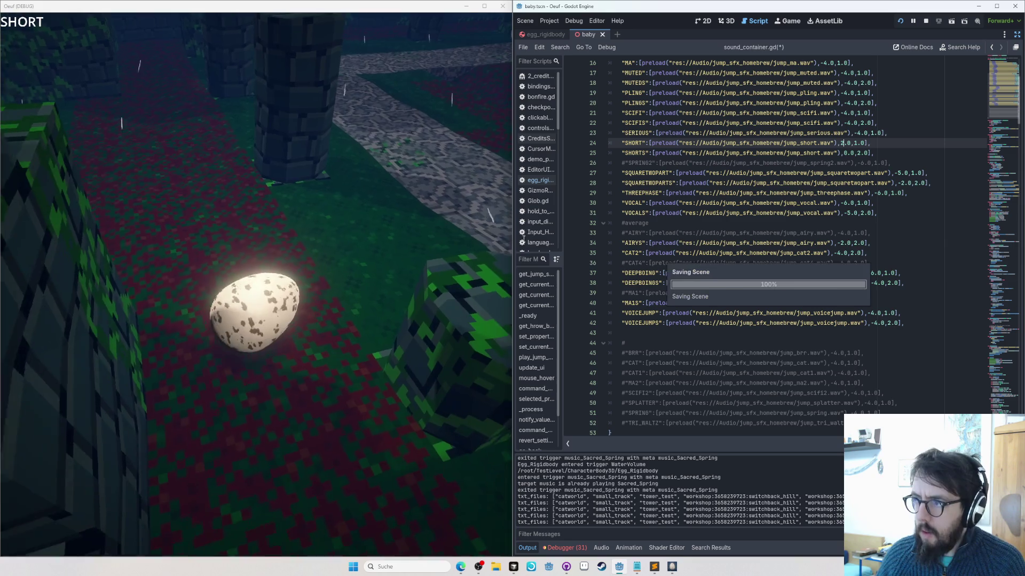
{"action": "key", "text": "alt+Tab"}
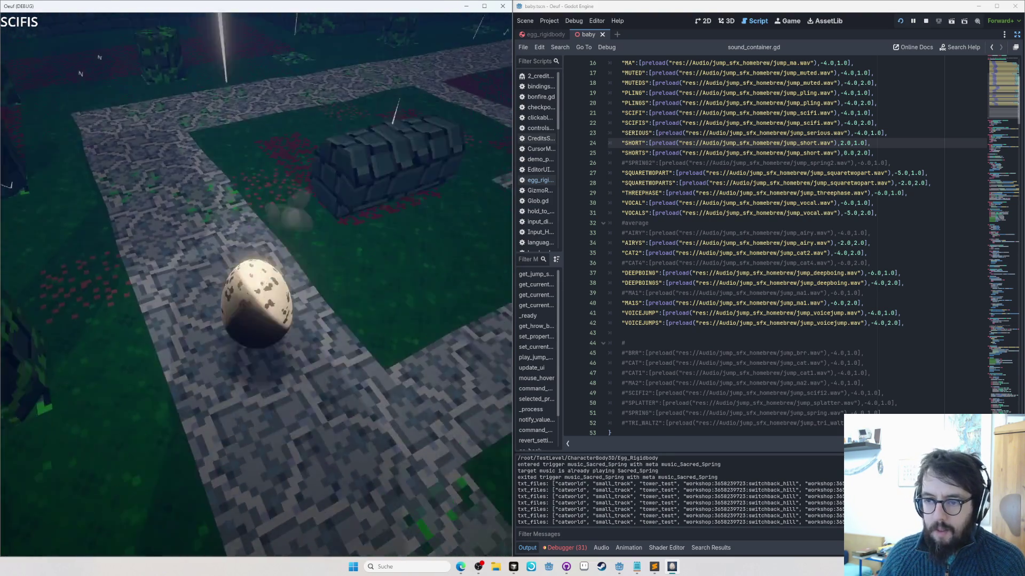
{"action": "left_click", "coordinate": [836, 75]}
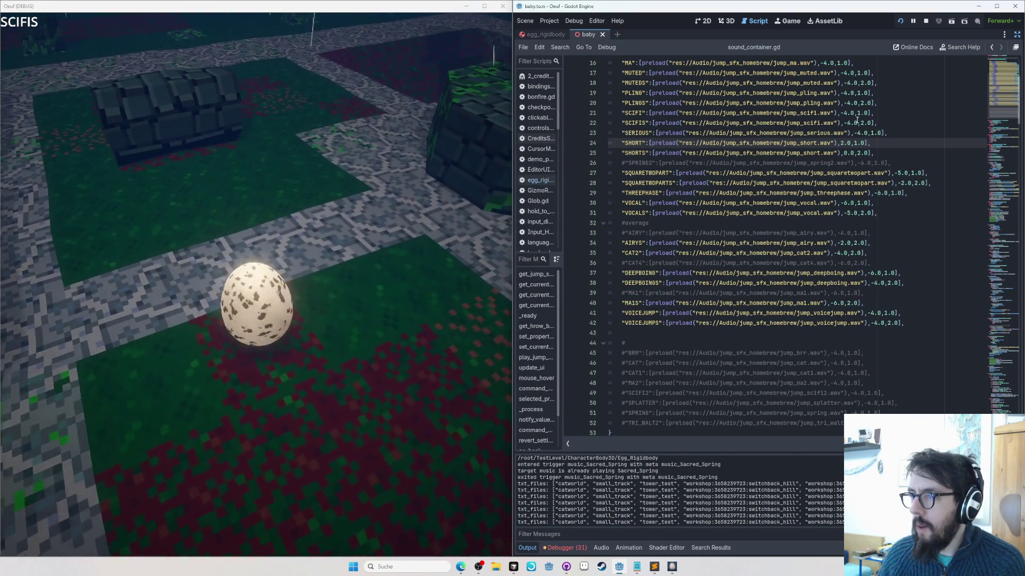
Step: Lower SCIFIS on line 22 to -5.0, save, and test it in game
{"action": "left_click", "coordinate": [848, 123]}
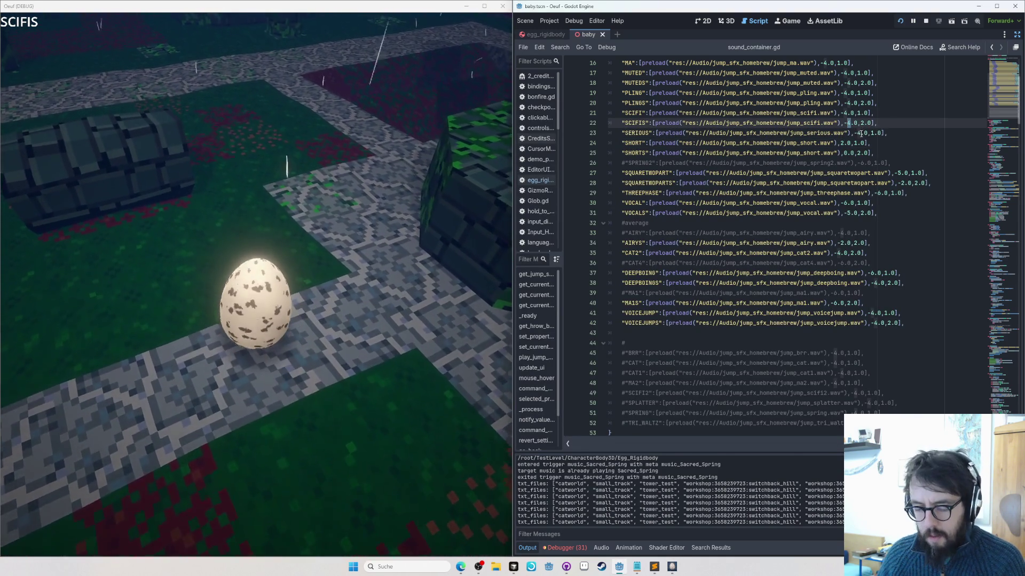
{"action": "key", "text": "Delete"}
{"action": "type", "text": "5"}
{"action": "key", "text": "ctrl+s"}
{"action": "key", "text": "alt+Tab"}
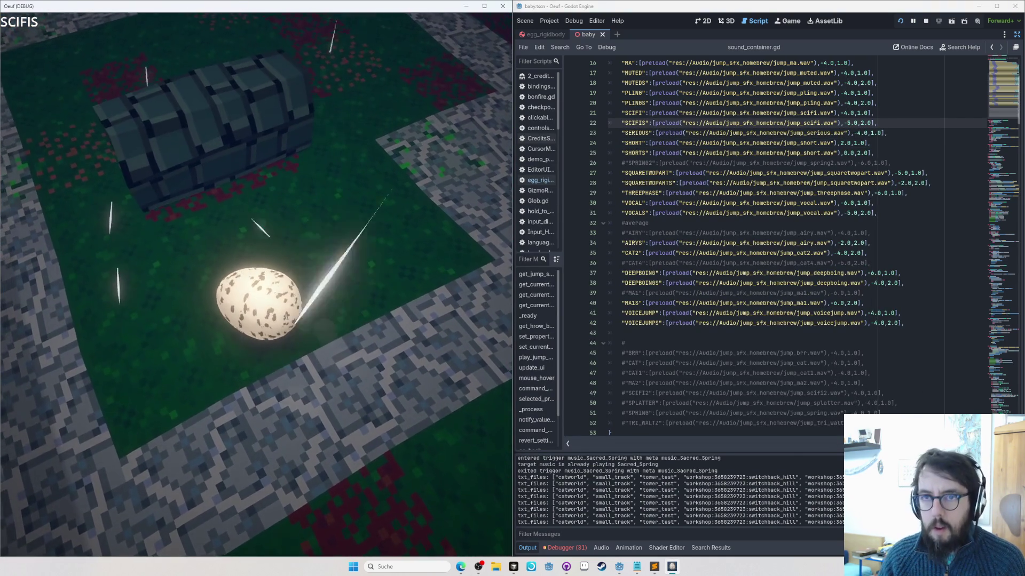
{"action": "key", "text": "alt+Tab"}
Step: Lower SCIFI on line 21 to -5.0, then comment out the SCIFI entry and save
{"action": "left_click", "coordinate": [852, 112]}
{"action": "key", "text": "BackSpace"}
{"action": "type", "text": "5"}
{"action": "key", "text": "ctrl+s"}
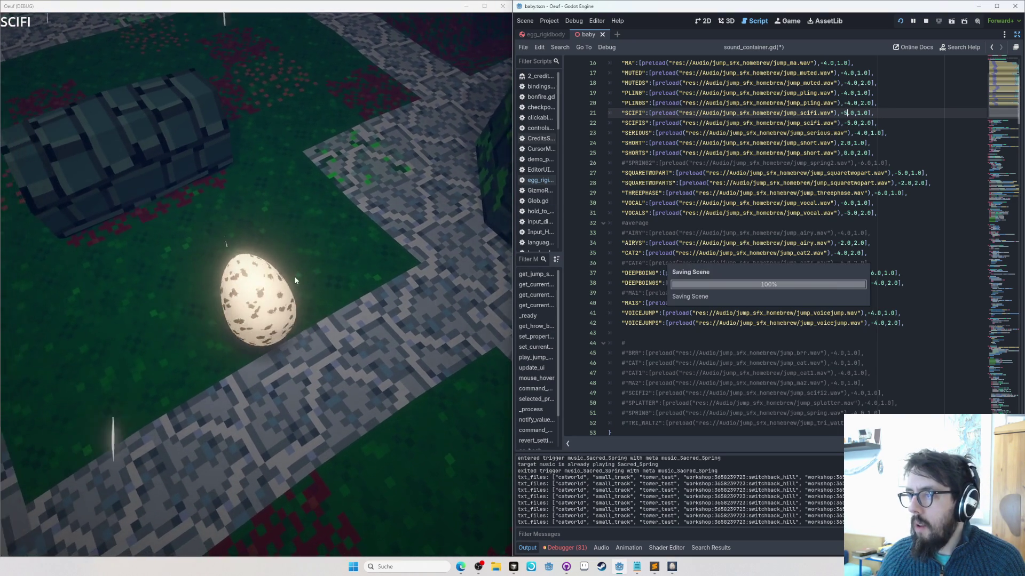
{"action": "key", "text": "alt+Tab"}
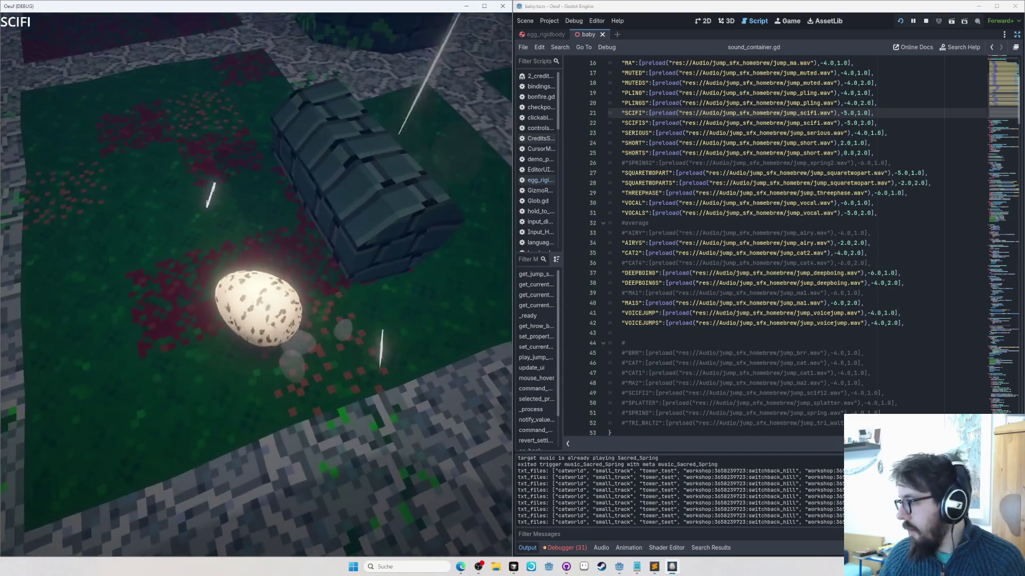
{"action": "key", "text": "alt+Tab"}
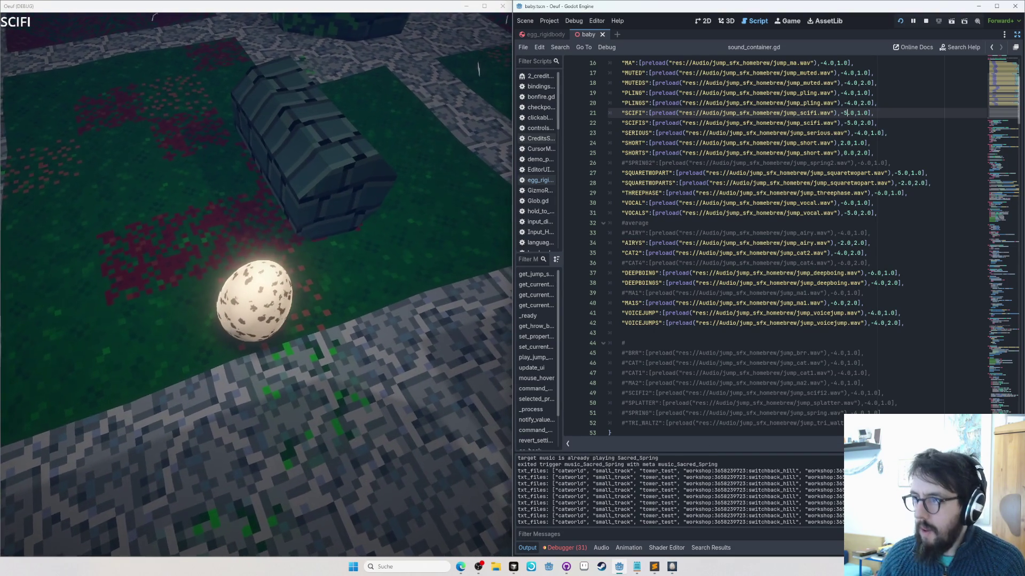
{"action": "key", "text": "ctrl+k"}
{"action": "key", "text": "ctrl+s"}
{"action": "key", "text": "alt+Tab"}
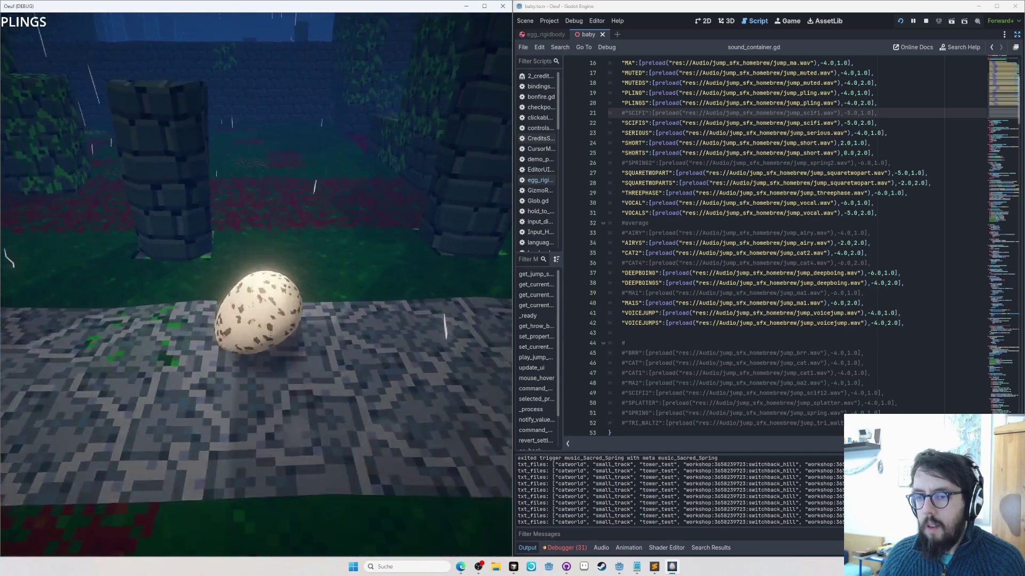
Step: Drop PLINGS on line 20 to -6.0, then stop and relaunch the game
{"action": "left_click", "coordinate": [849, 113]}
{"action": "left_click", "coordinate": [856, 102]}
{"action": "key", "text": "BackSpace"}
{"action": "type", "text": "6"}
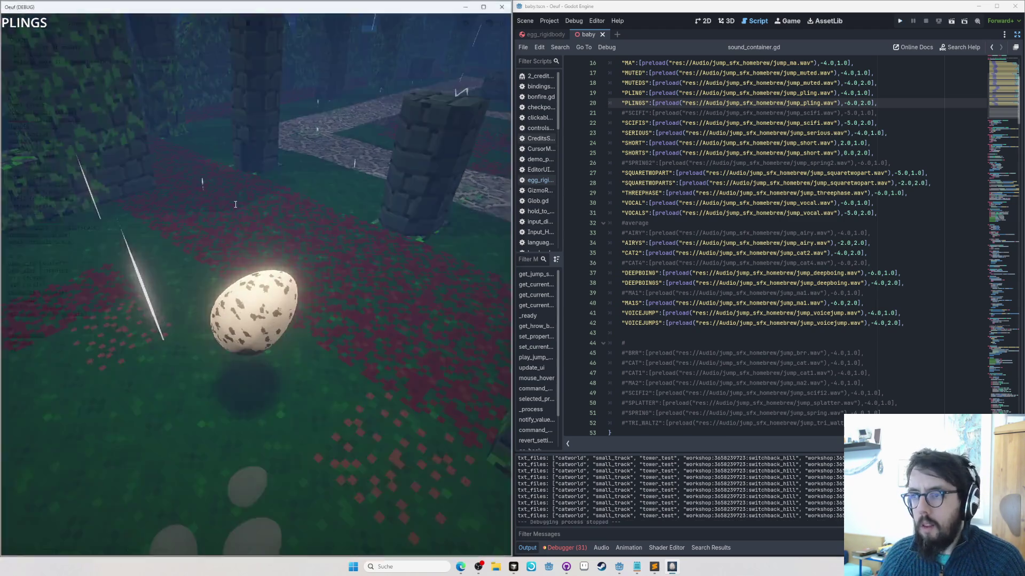
{"action": "left_click", "coordinate": [926, 21]}
{"action": "left_click", "coordinate": [824, 173]}
{"action": "left_click", "coordinate": [900, 22]}
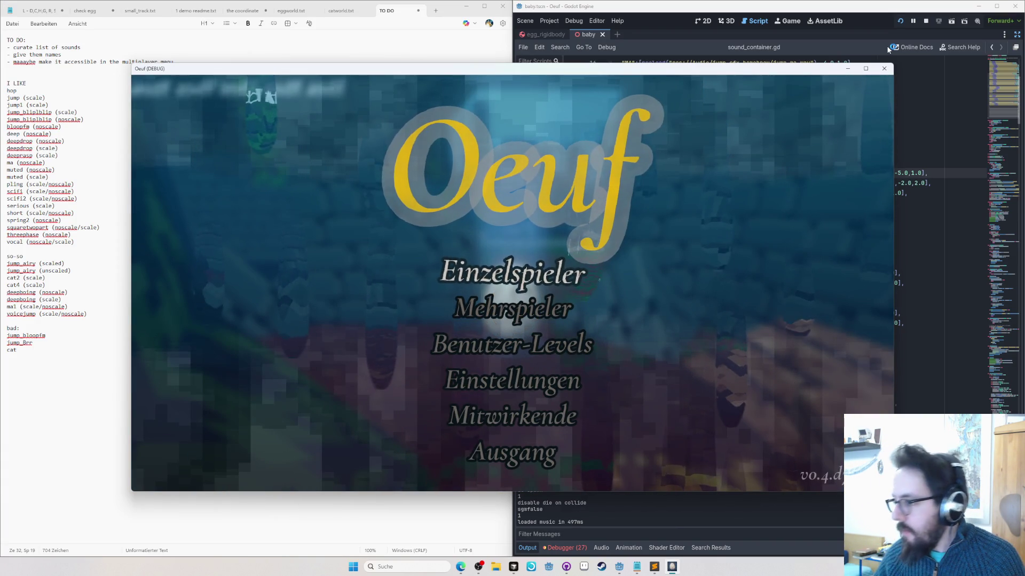
Step: Snap the game window left, load the Einzelspieler Die Friedhofsmauer save, and jump twice
{"action": "left_click_drag", "start_coordinate": [682, 68], "coordinate": [21, 219]}
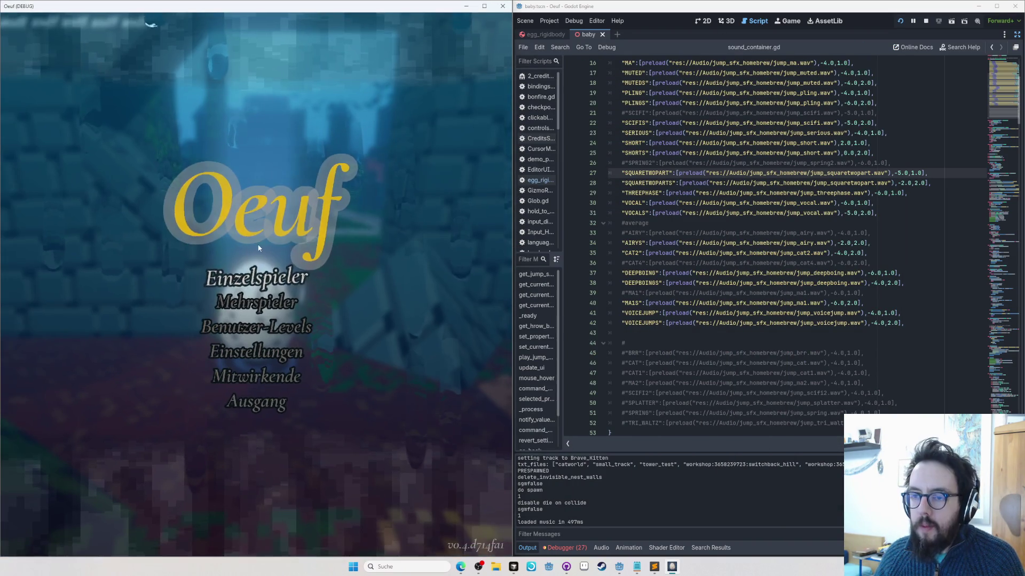
{"action": "left_click", "coordinate": [260, 277]}
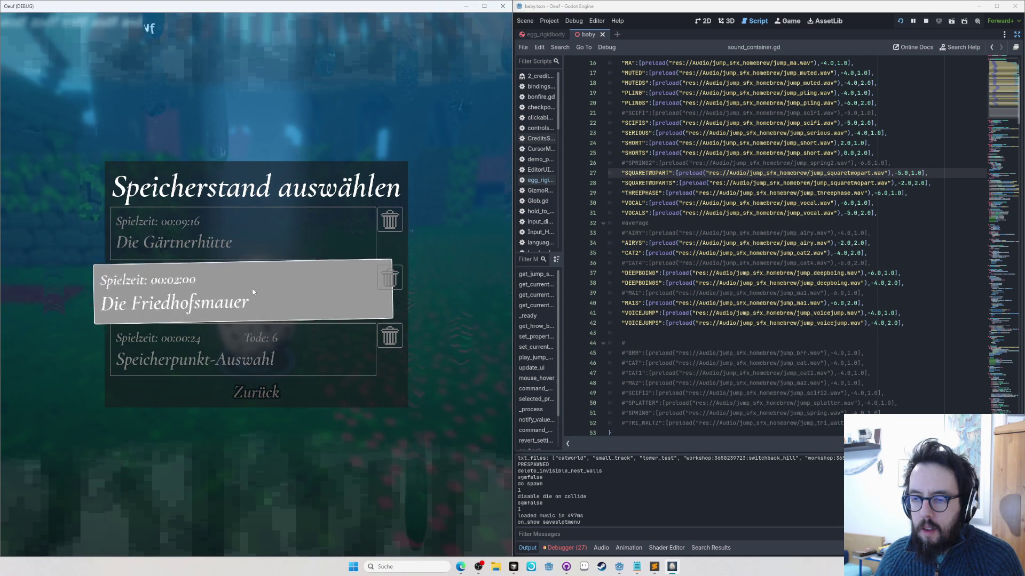
{"action": "left_click", "coordinate": [252, 287]}
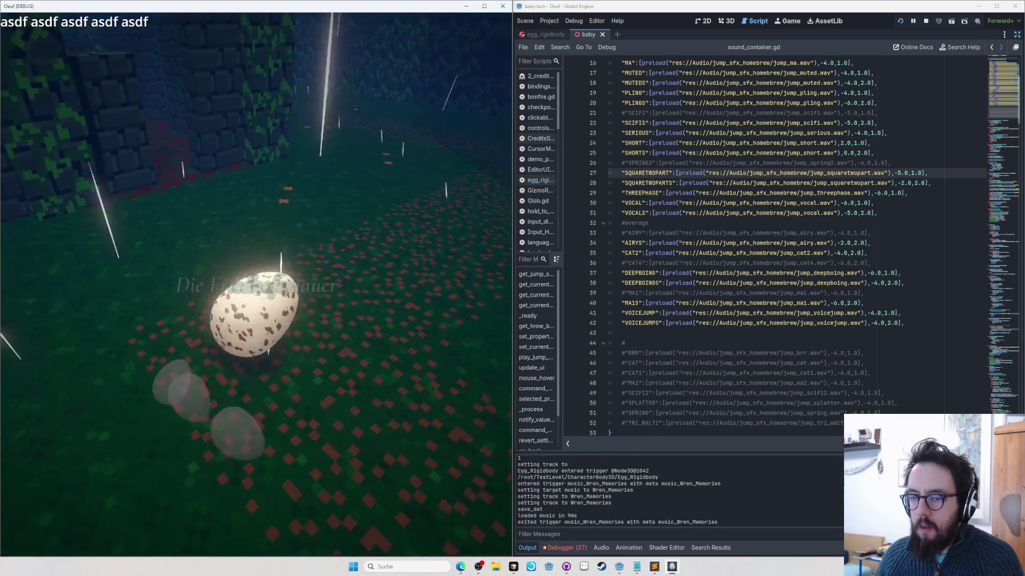
{"action": "key", "text": "space"}
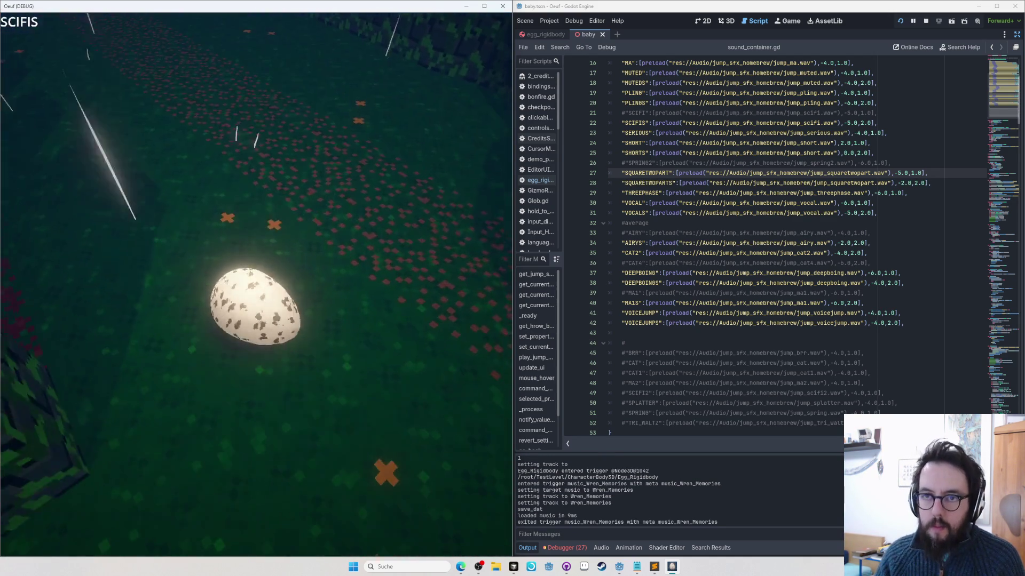
{"action": "key", "text": "space"}
{"action": "key", "text": "space"}
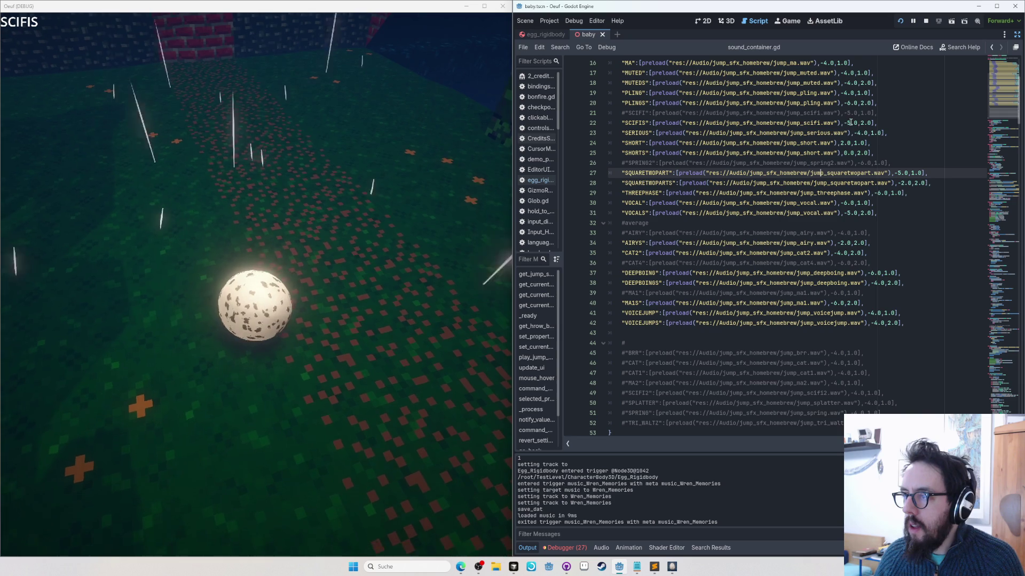
Step: Try SCIFIS on line 22 at -10.0, then settle it at -4.0 and save
{"action": "left_click", "coordinate": [853, 122]}
{"action": "key", "text": "BackSpace"}
{"action": "type", "text": "10"}
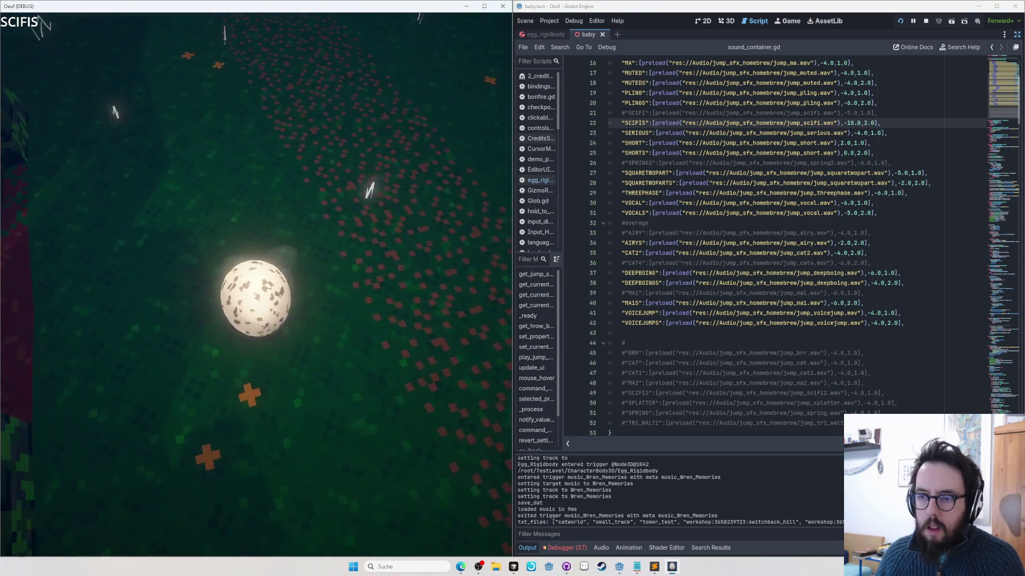
{"action": "key", "text": "space"}
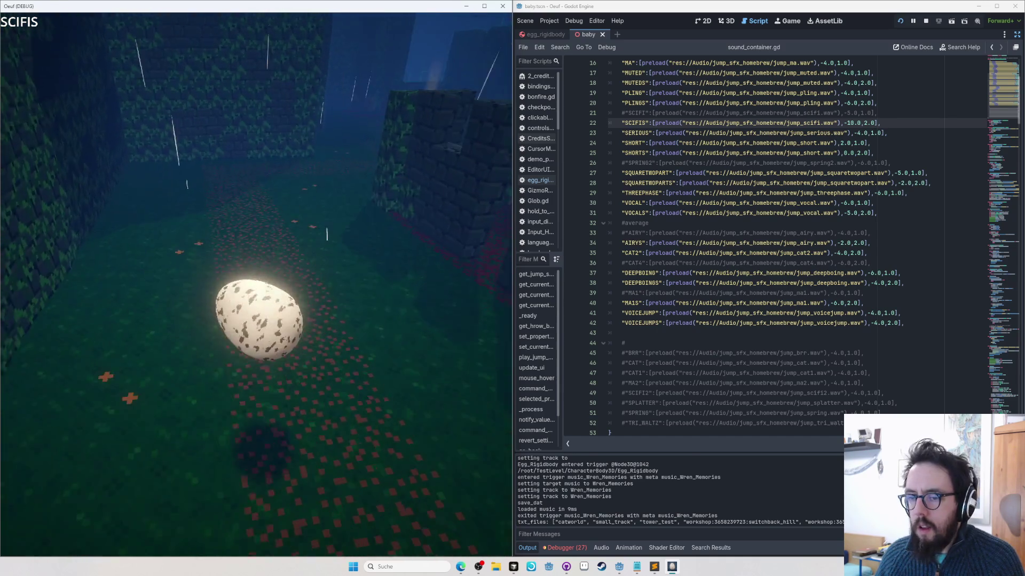
{"action": "left_click", "coordinate": [856, 122]}
{"action": "key", "text": "BackSpace"}
{"action": "key", "text": "BackSpace"}
{"action": "type", "text": "4"}
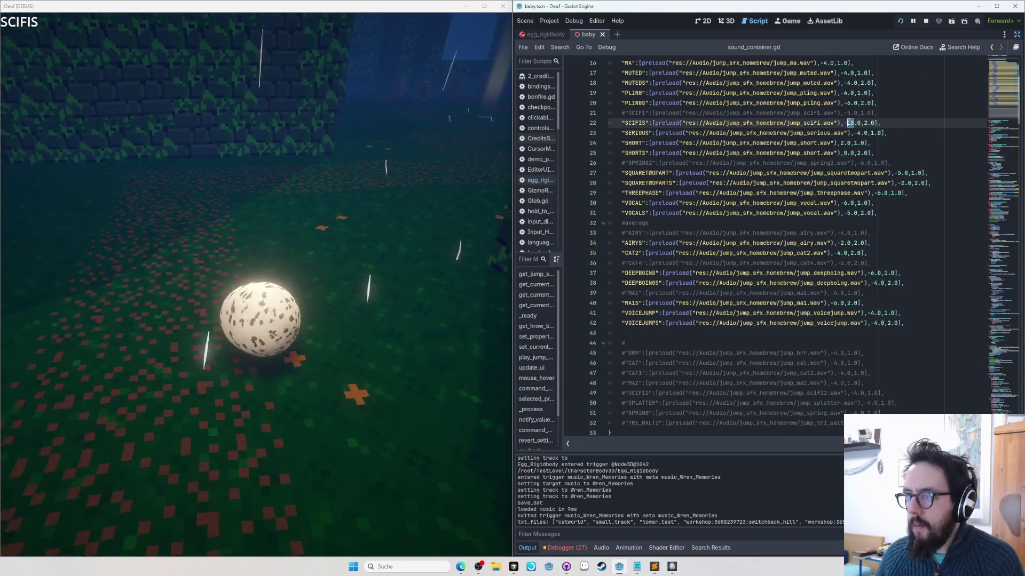
{"action": "key", "text": "ctrl+s"}
{"action": "left_click", "coordinate": [245, 326]}
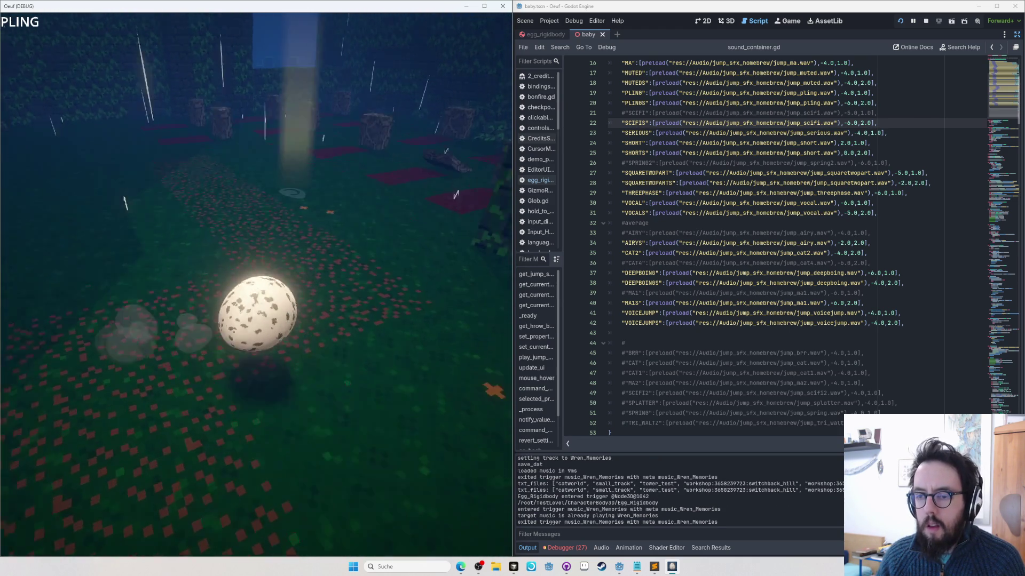
Step: Lower PLING on line 19 to -6.0, save, and switch the game to its map editor
{"action": "left_click", "coordinate": [908, 104]}
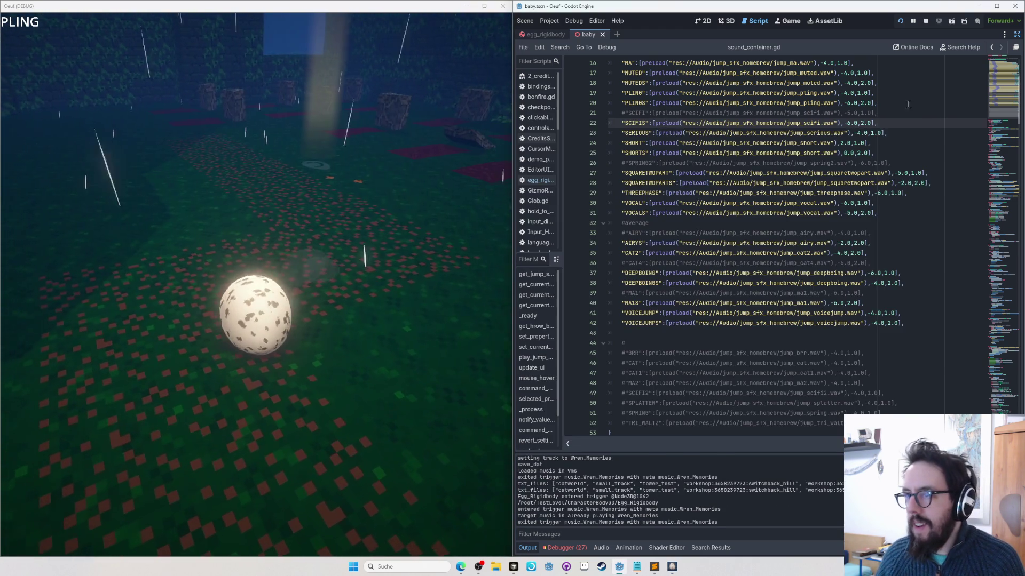
{"action": "double_click", "coordinate": [846, 93]}
{"action": "type", "text": "6"}
{"action": "key", "text": "ctrl+s"}
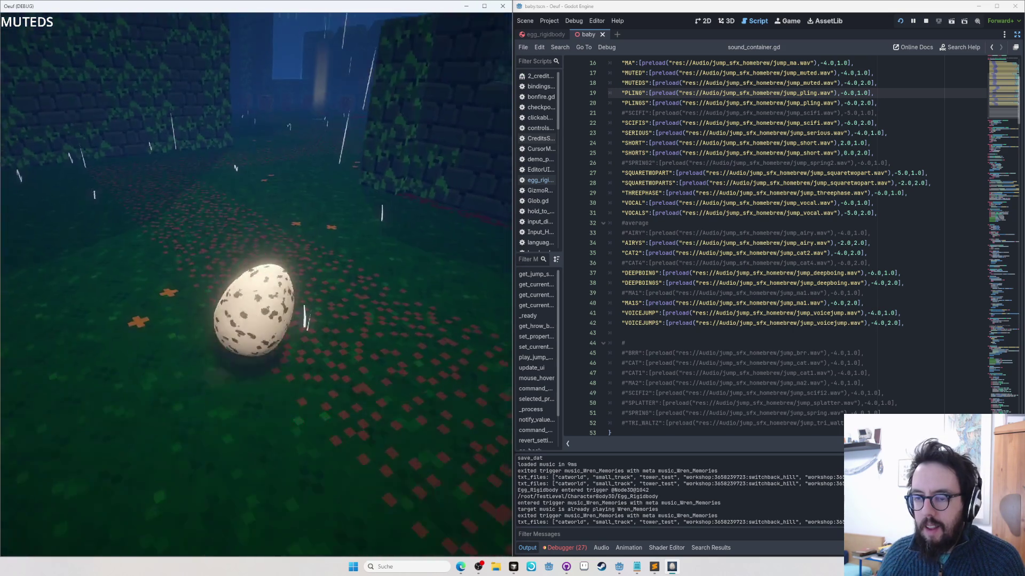
{"action": "key", "text": "Tab"}
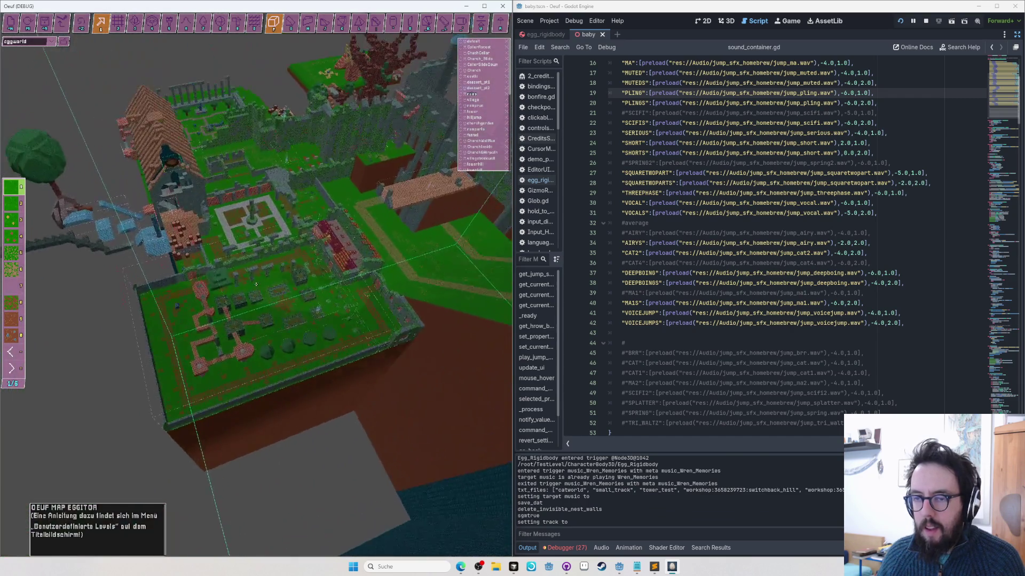
Step: Exit the map editor and jump twice to hear the egg's jump sounds, now on MUTED
{"action": "scroll", "coordinate": [256, 285], "scroll_direction": "up", "scroll_amount": 3}
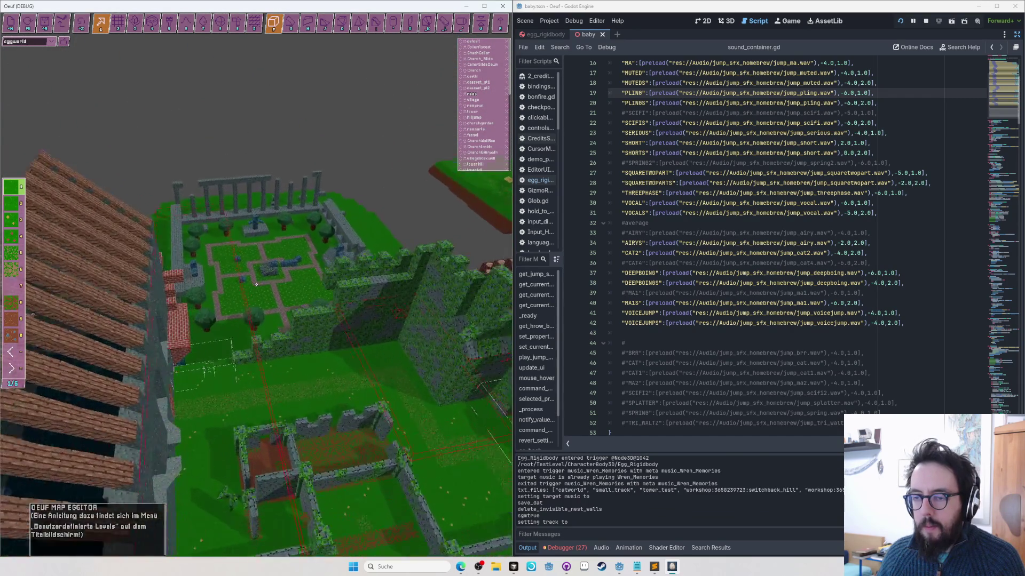
{"action": "key", "text": "Tab"}
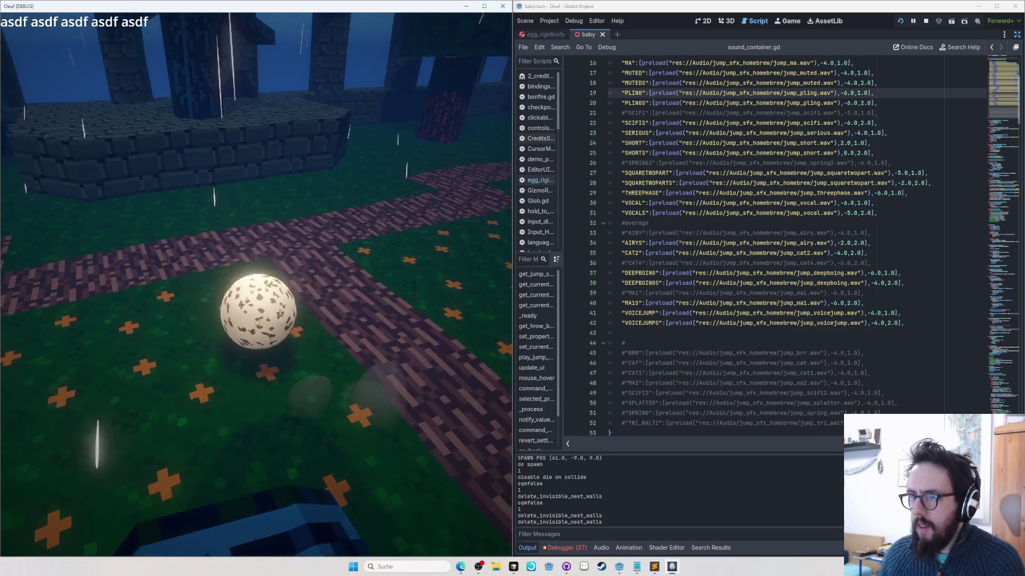
{"action": "key", "text": "space"}
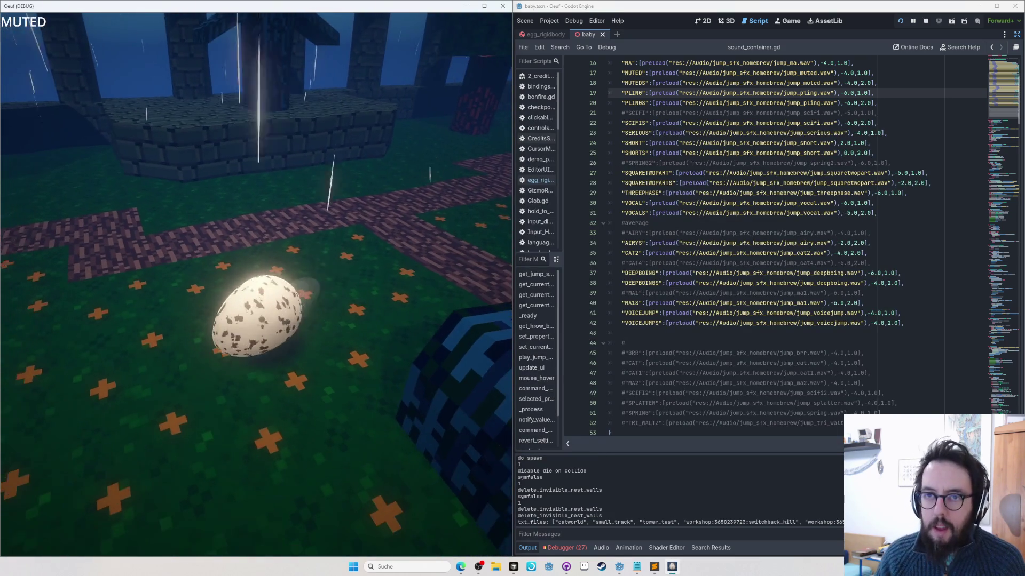
{"action": "key", "text": "space"}
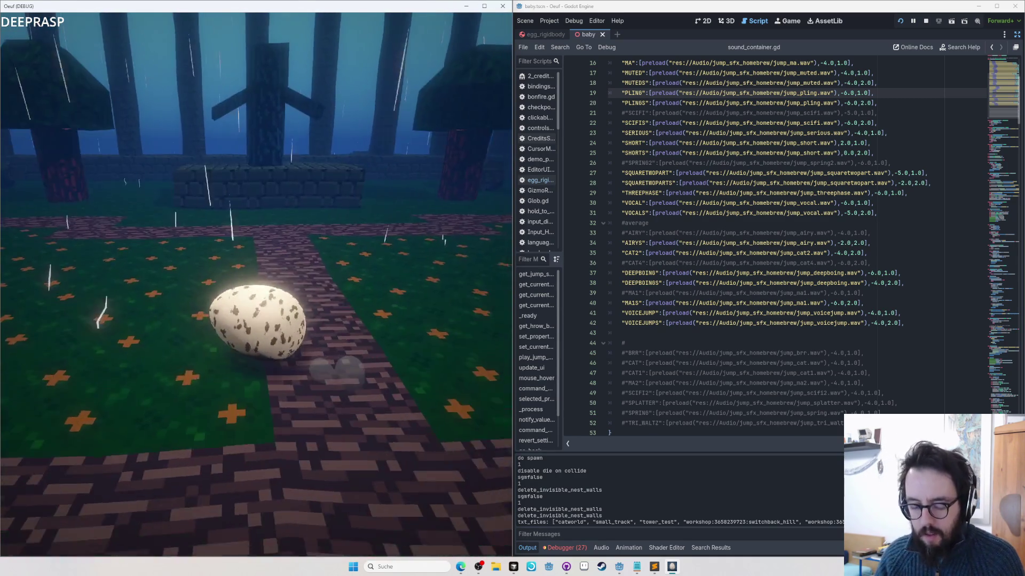
Step: Change DEEPRASP's volume digit on line 15 to 2, save, and jump in game to hear it
{"action": "scroll", "coordinate": [823, 142], "scroll_direction": "up", "scroll_amount": 3}
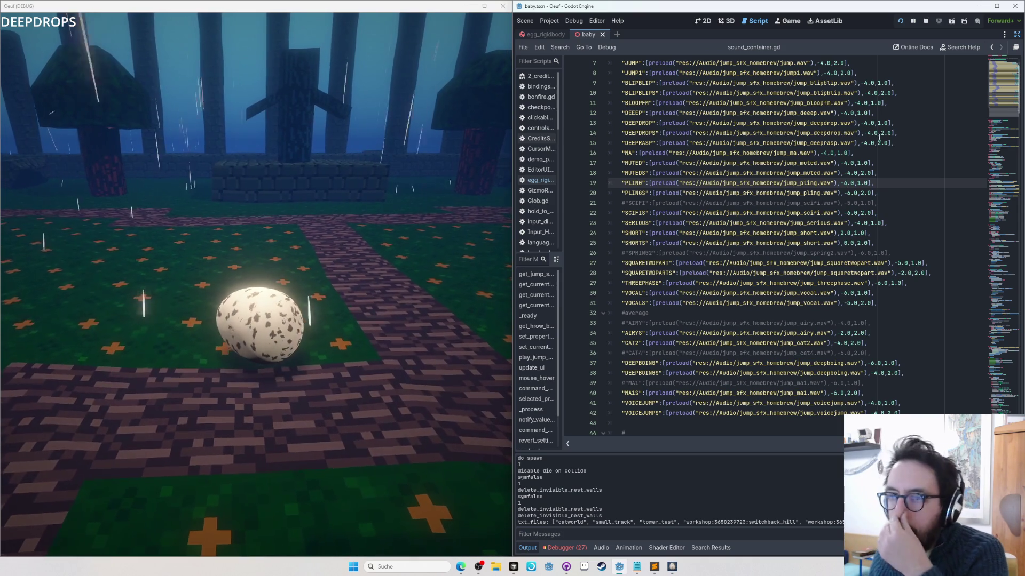
{"action": "left_click", "coordinate": [866, 143]}
{"action": "key", "text": "Delete"}
{"action": "type", "text": "2"}
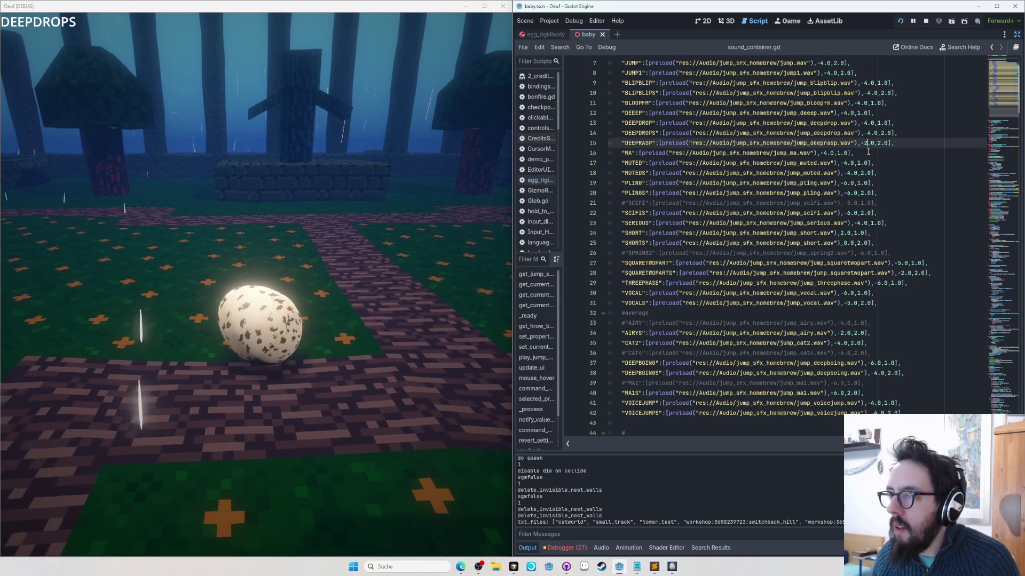
{"action": "key", "text": "ctrl+s"}
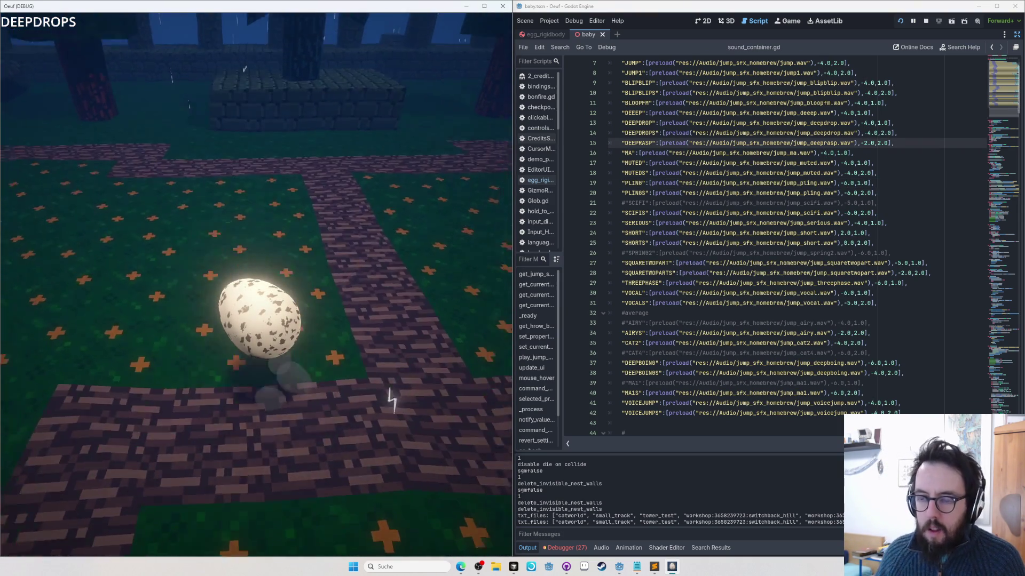
{"action": "left_click", "coordinate": [558, 205]}
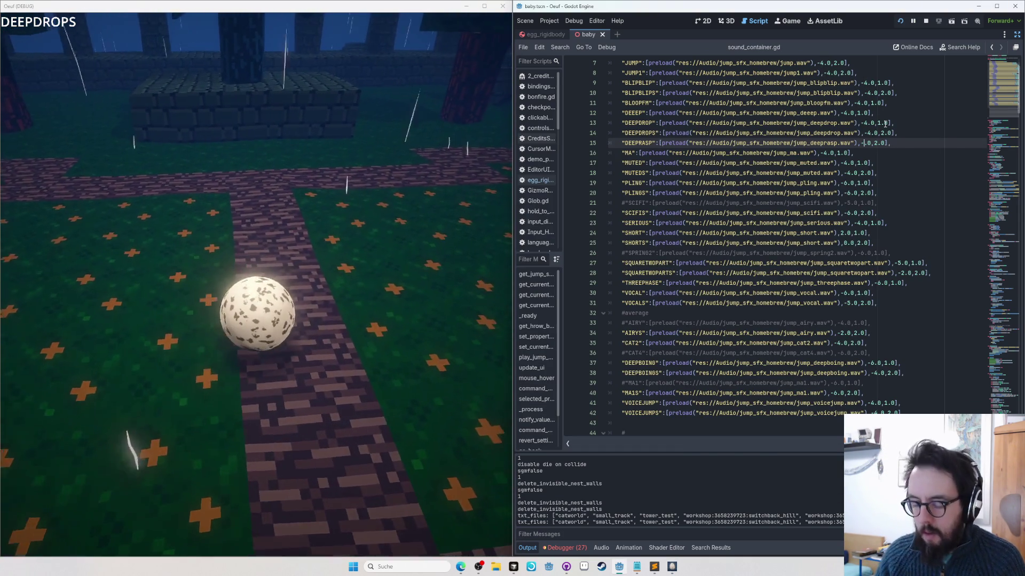
{"action": "key", "text": "ctrl+s"}
{"action": "key", "text": "alt+Tab"}
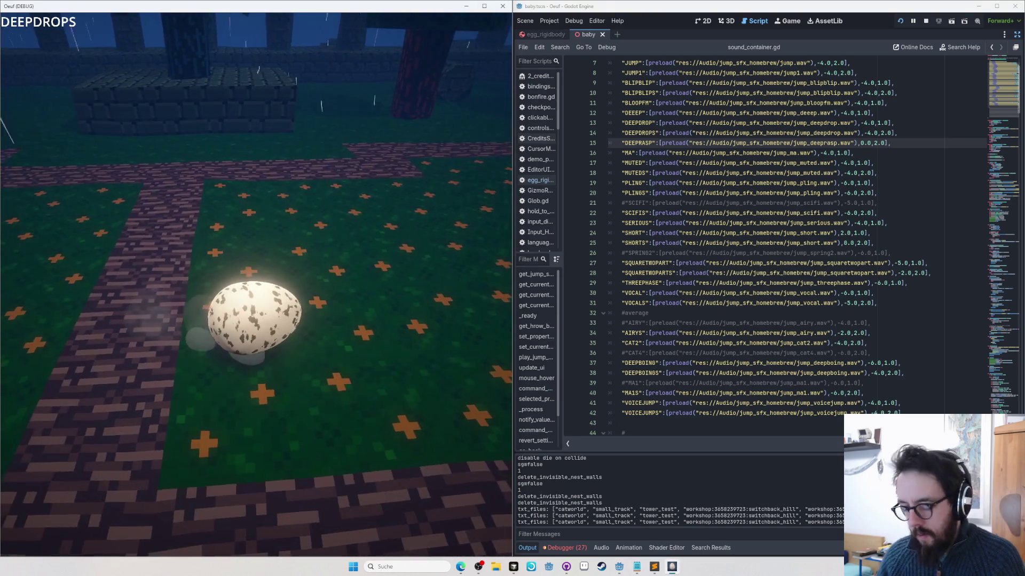
{"action": "key", "text": "space"}
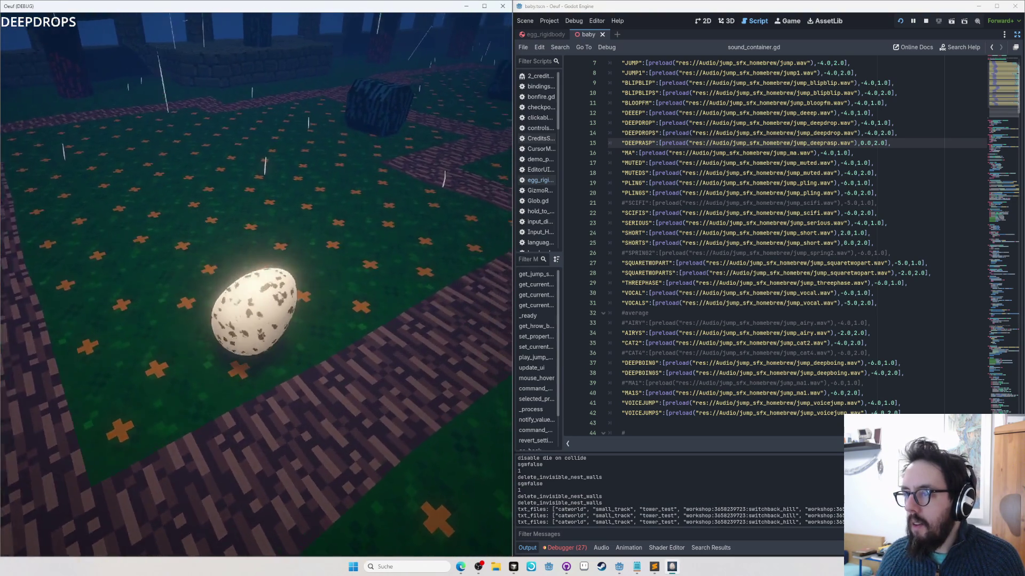
Step: Set DEEPRASP to -4 and DEEPDROPS to 0, save, and test in the game
{"action": "double_click", "coordinate": [862, 143]}
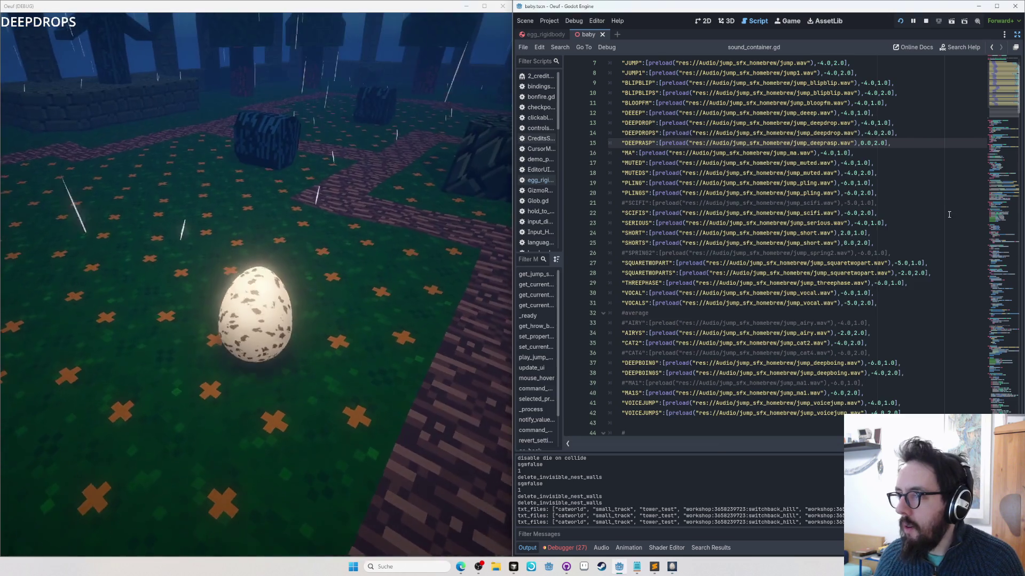
{"action": "type", "text": "-4"}
{"action": "double_click", "coordinate": [866, 133]}
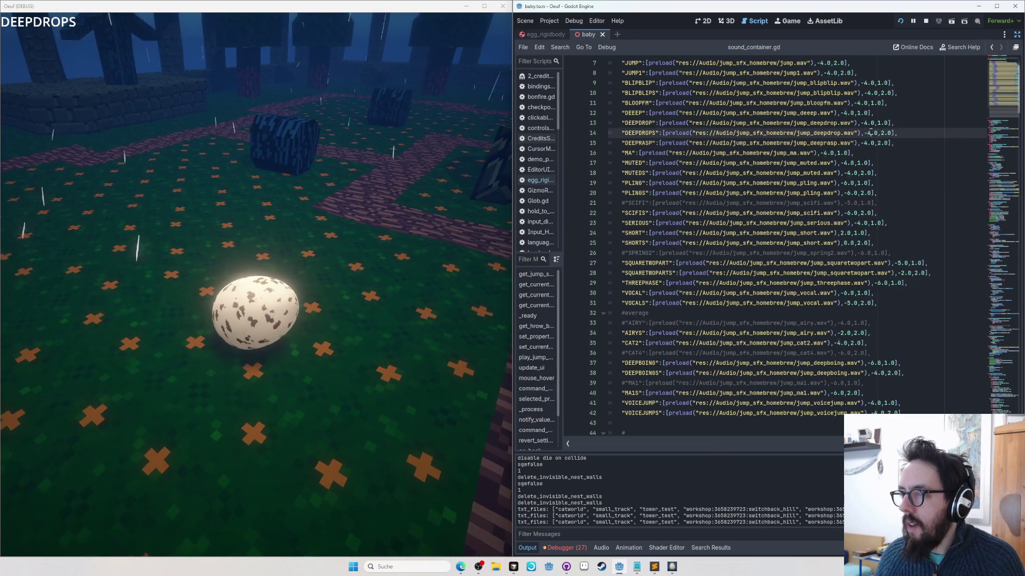
{"action": "type", "text": "0"}
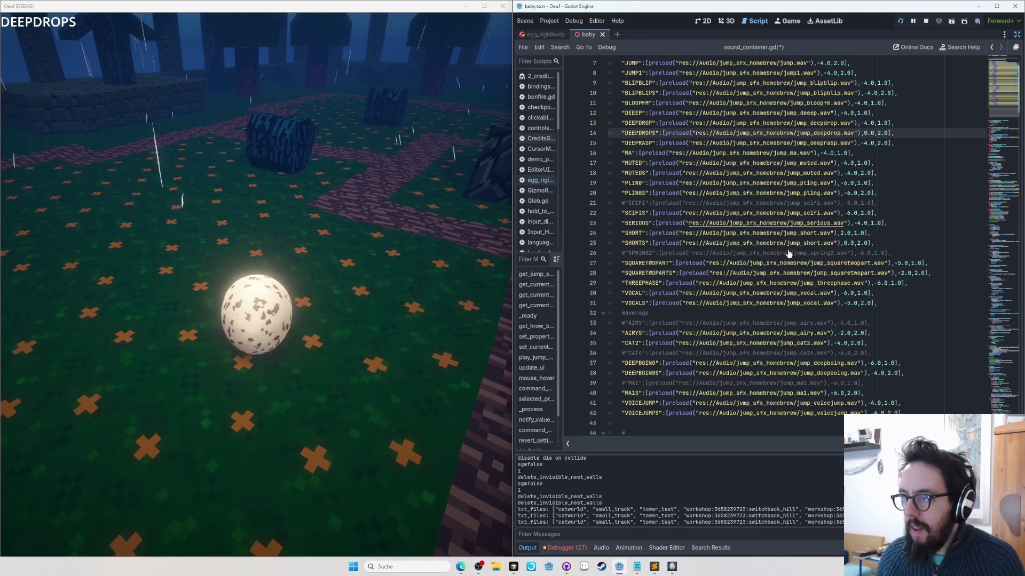
{"action": "key", "text": "ctrl+s"}
{"action": "left_click", "coordinate": [340, 151]}
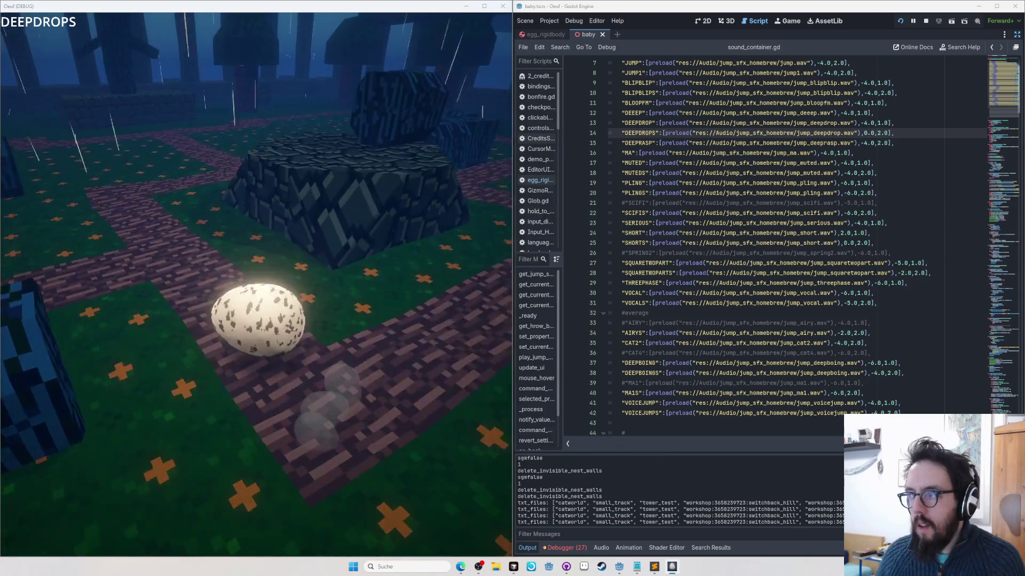
{"action": "key", "text": "alt+Tab"}
Step: Set DEEPDROPS' volume to -2.0, undoing stray characters on line 14, then save and test
{"action": "key", "text": "Delete"}
{"action": "type", "text": "-2"}
{"action": "key", "text": "ctrl+s"}
{"action": "key", "text": "alt+Tab"}
{"action": "key", "text": "alt+Tab"}
{"action": "type", "text": "s ad"}
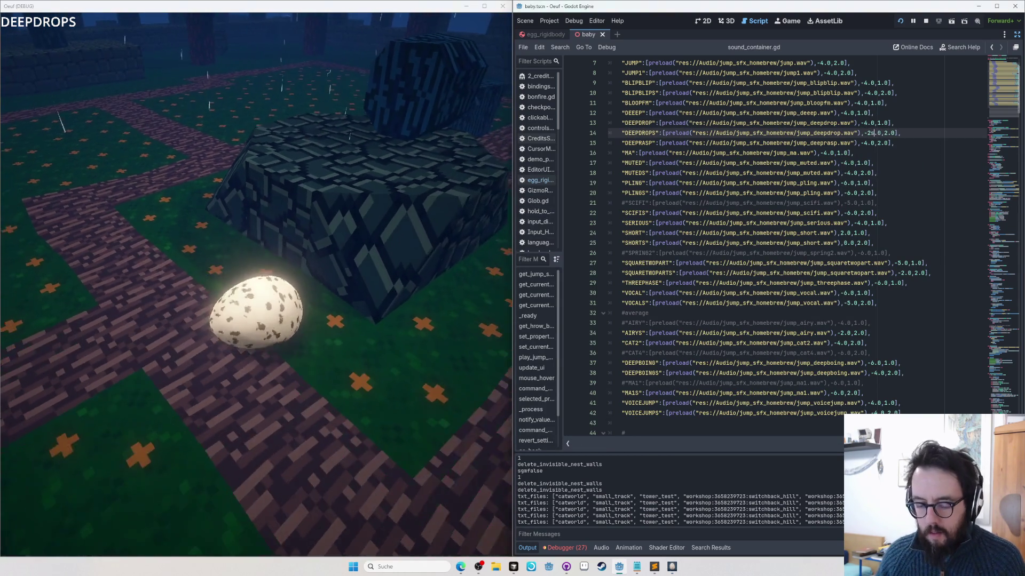
{"action": "key", "text": "ctrl+z"}
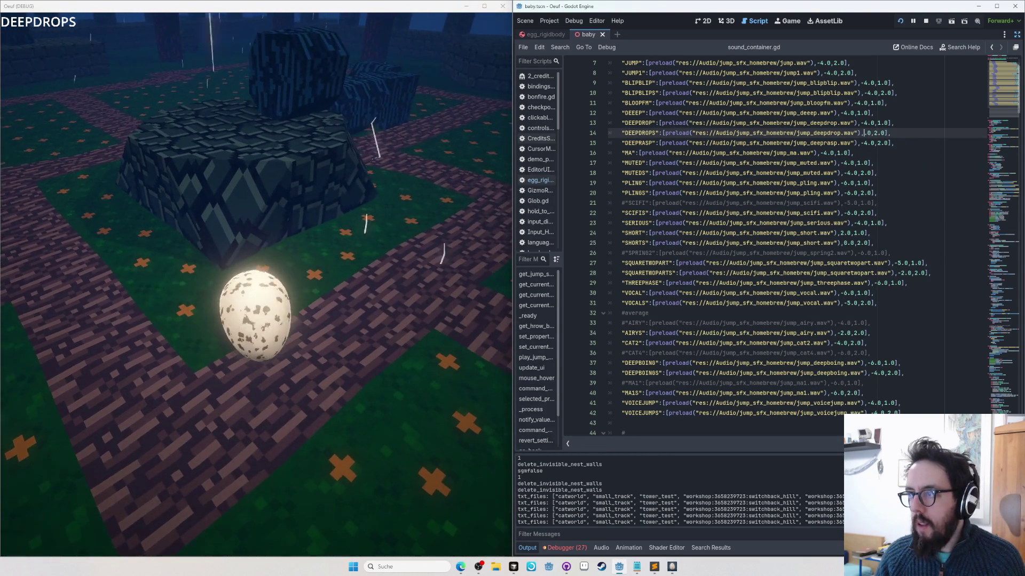
{"action": "type", "text": "-2"}
{"action": "key", "text": "ctrl+s"}
{"action": "key", "text": "alt+Tab"}
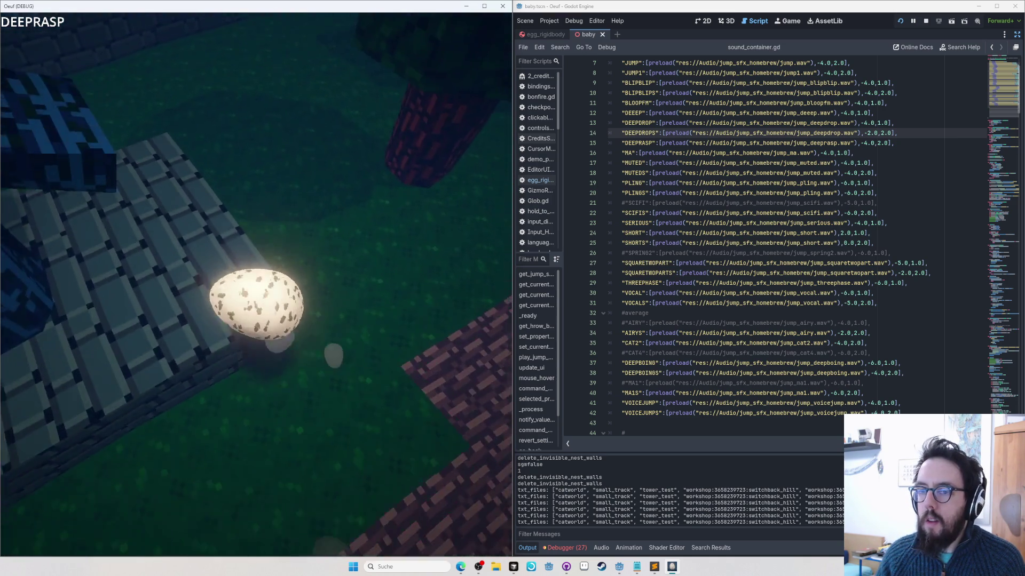
Step: Lower DEEPRASP's volume on line 15 to -6.0, save, and test in game
{"action": "key", "text": "alt+Tab"}
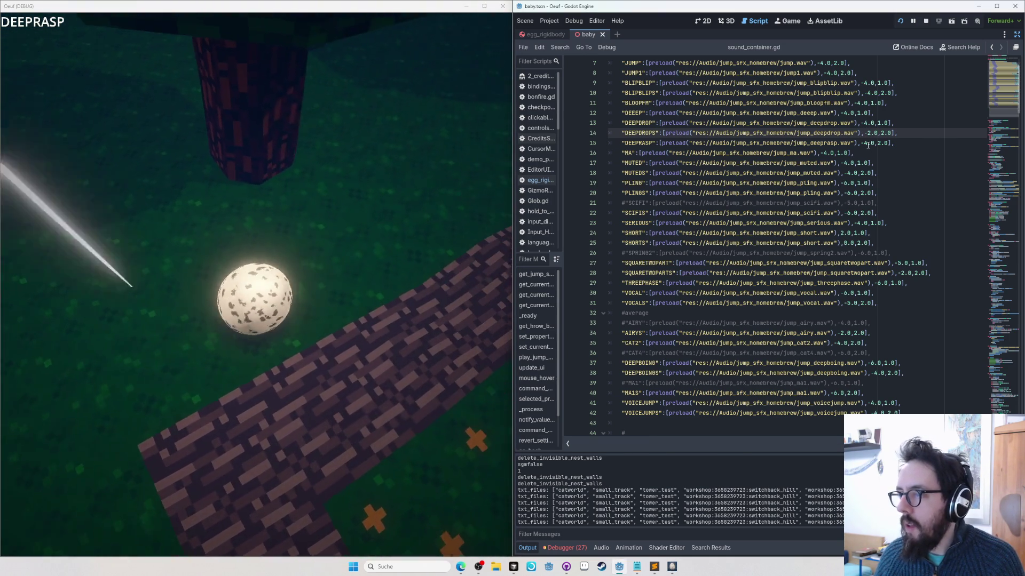
{"action": "left_click", "coordinate": [867, 144]}
{"action": "key", "text": "BackSpace"}
{"action": "type", "text": "6"}
{"action": "key", "text": "ctrl+s"}
{"action": "key", "text": "alt+Tab"}
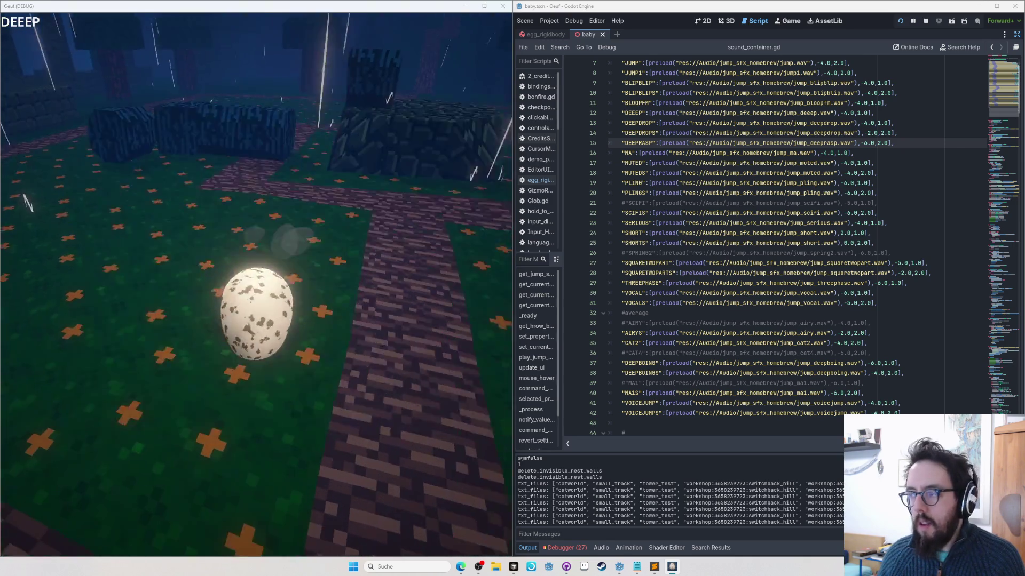
Step: Lower DEEEP's volume on line 12 to -6.0, removing a stray s from the value
{"action": "key", "text": "alt+Tab"}
{"action": "left_click", "coordinate": [845, 112]}
{"action": "key", "text": "shift+Right"}
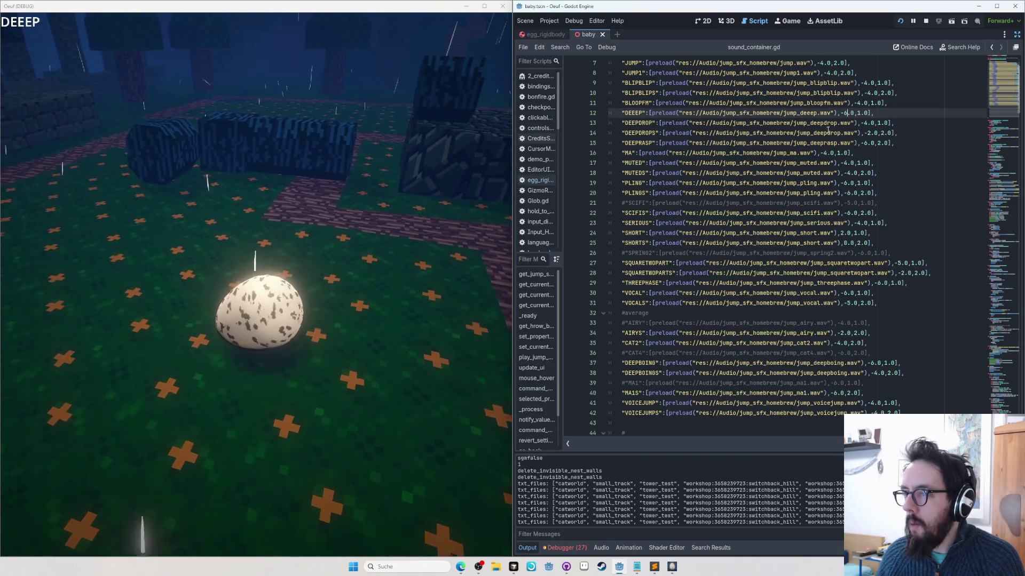
{"action": "type", "text": "6"}
{"action": "key", "text": "ctrl+s"}
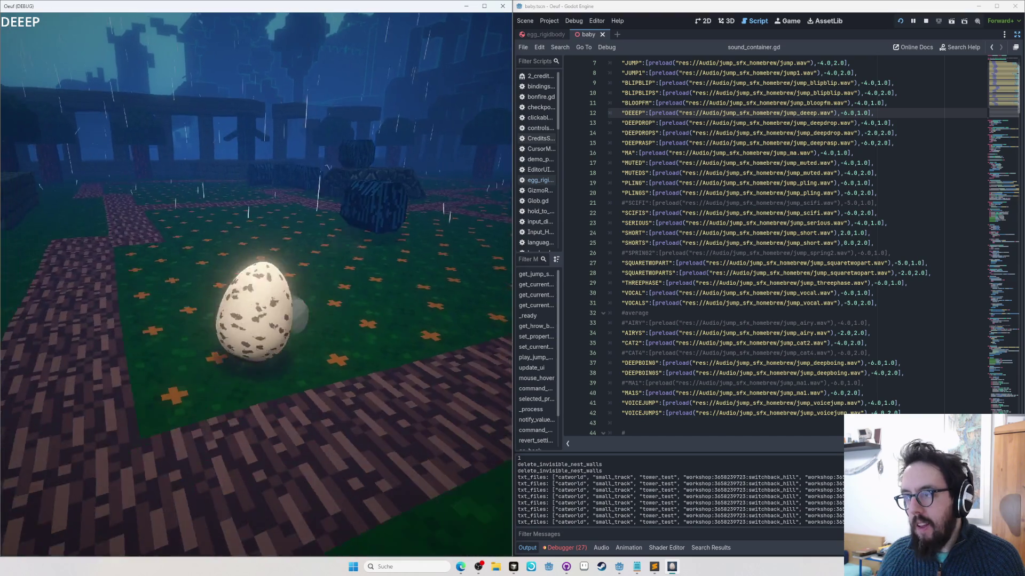
{"action": "left_click", "coordinate": [771, 33]}
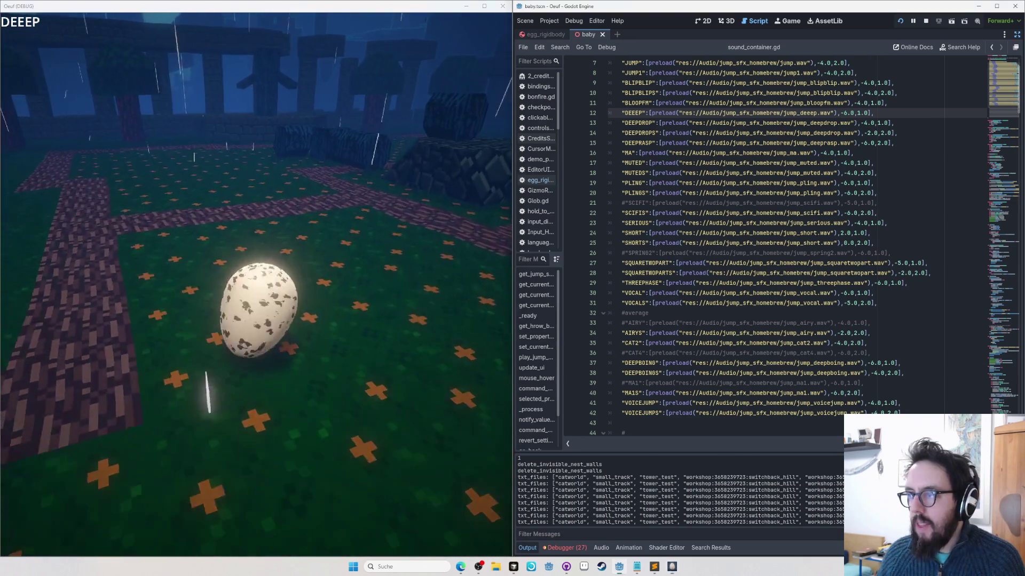
{"action": "key", "text": "shift+End"}
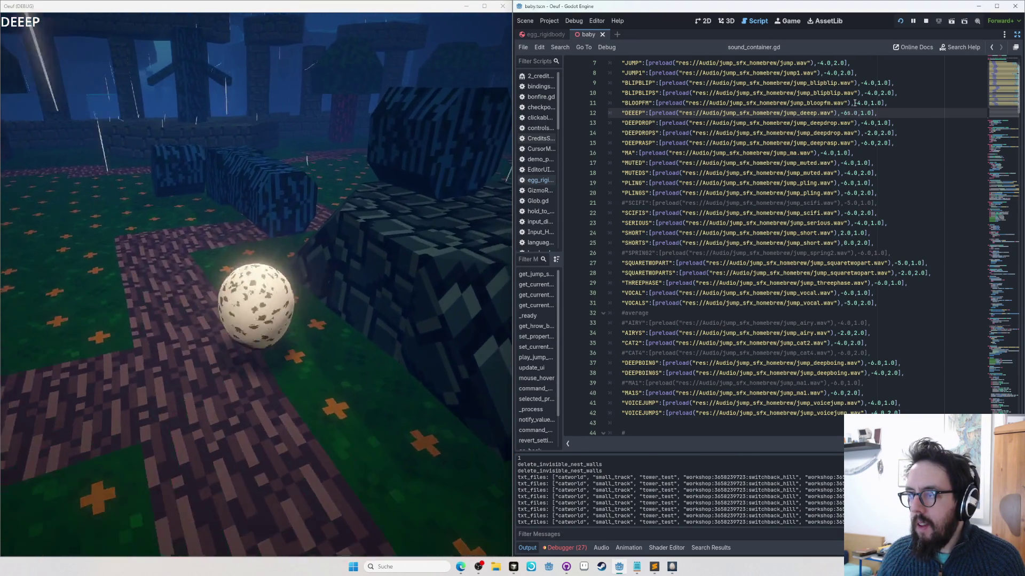
{"action": "key", "text": "BackSpace"}
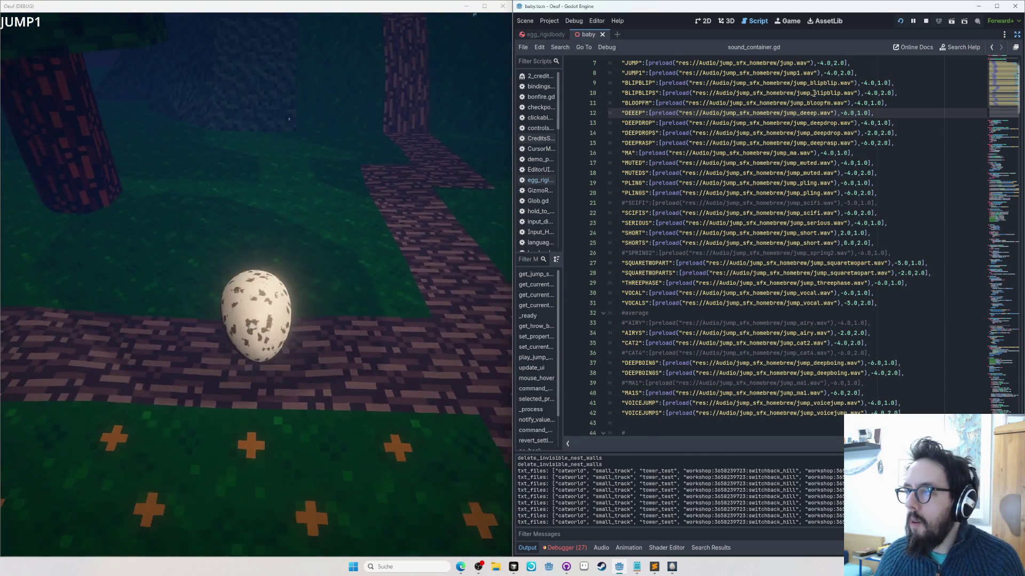
Step: Set JUMP1's volume on line 8 to -6.0, briefly trying -8.0 before reverting
{"action": "left_click", "coordinate": [828, 72]}
{"action": "key", "text": "BackSpace"}
{"action": "type", "text": "6"}
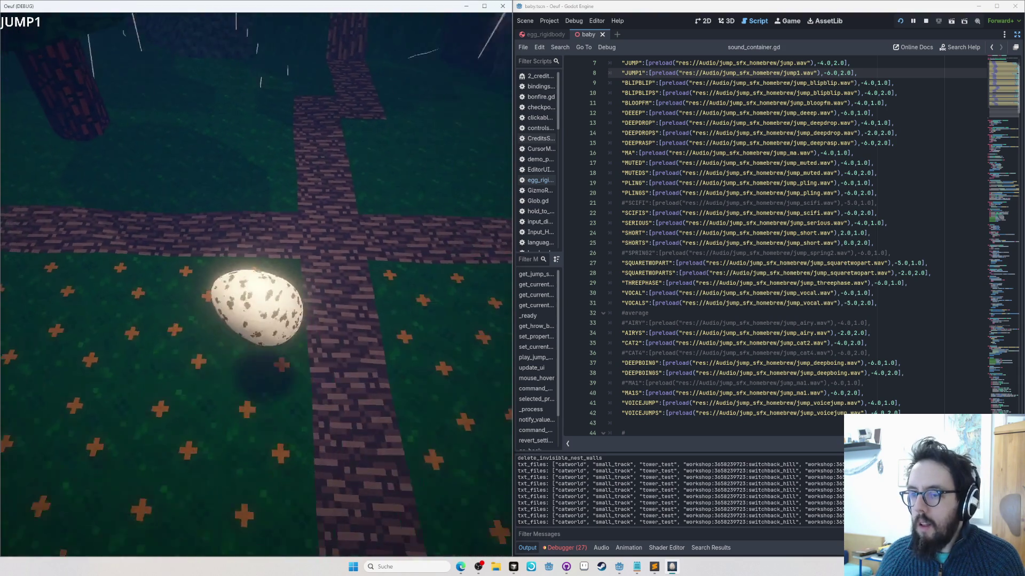
{"action": "left_click", "coordinate": [821, 34]}
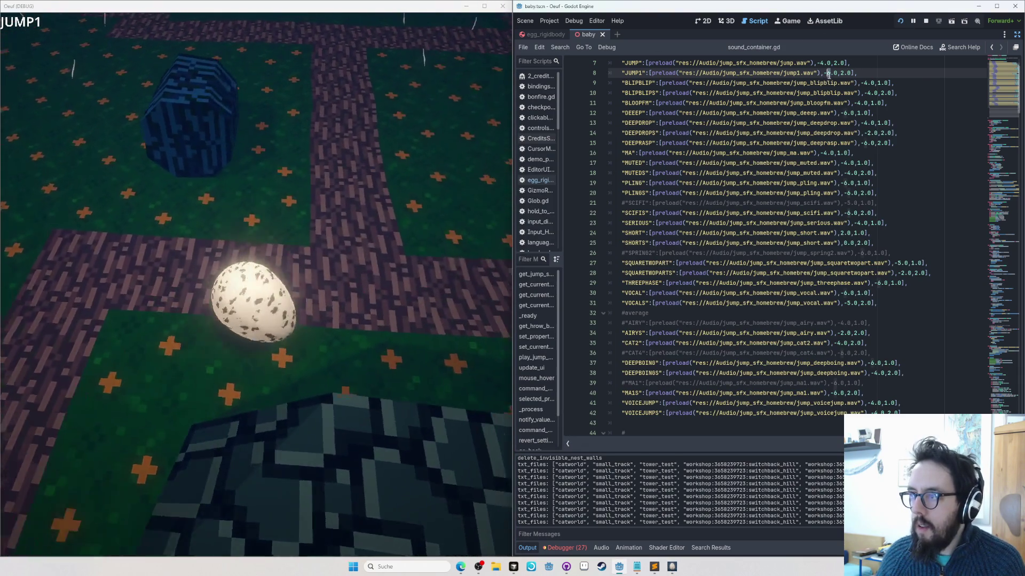
{"action": "key", "text": "BackSpace"}
{"action": "type", "text": "8"}
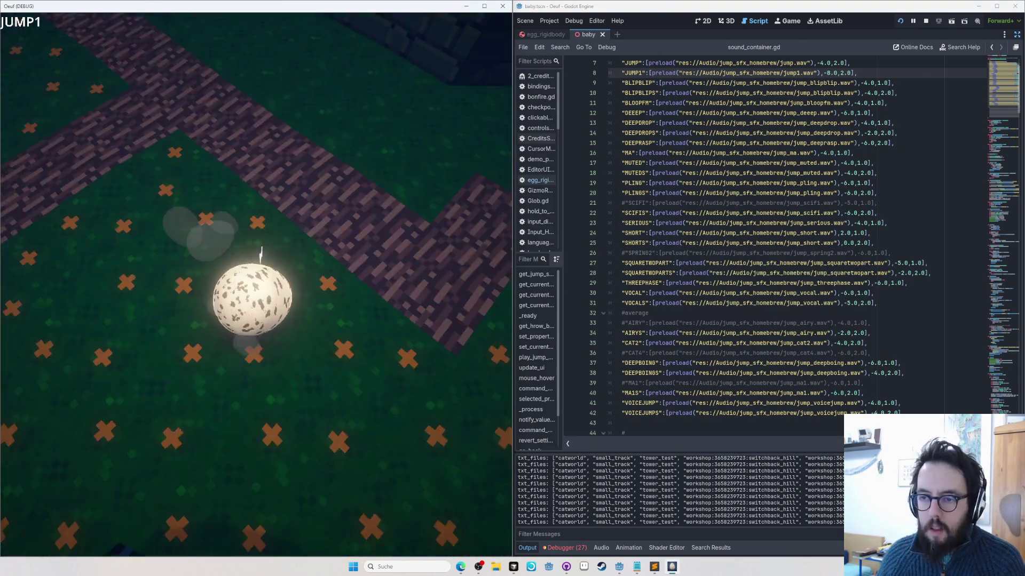
{"action": "key", "text": "ctrl+z"}
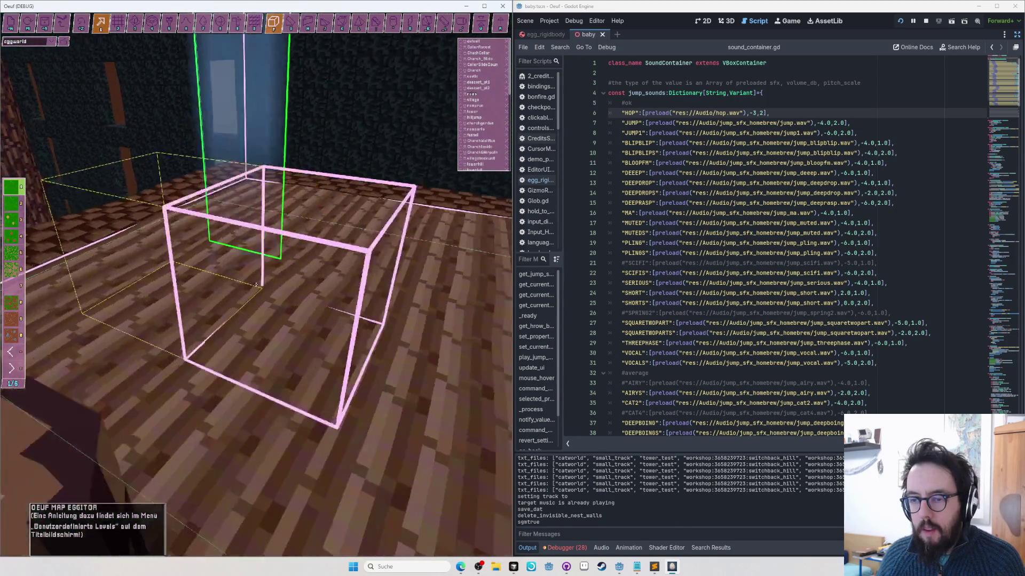
{"action": "key", "text": "Escape"}
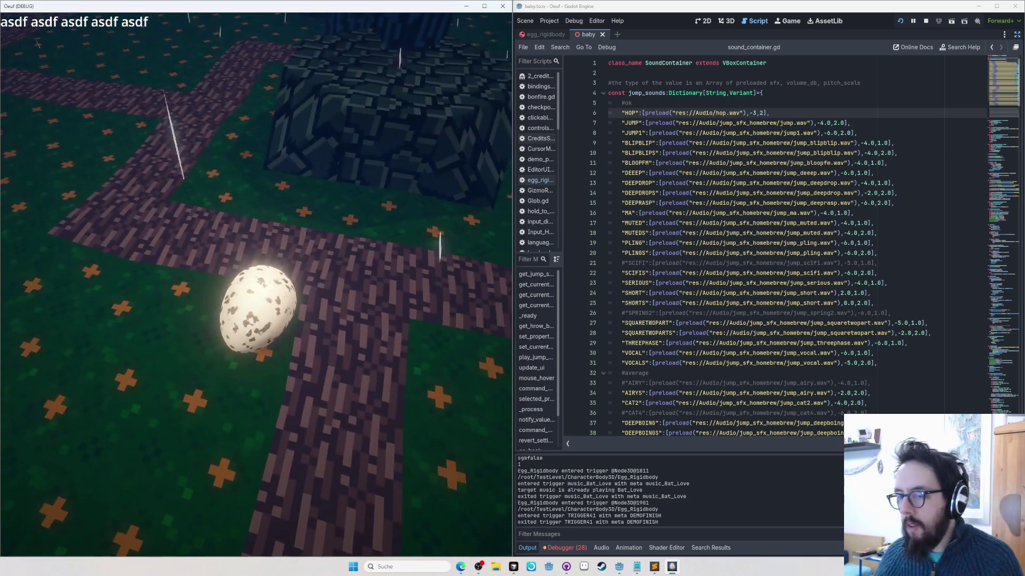
Step: Insert three blank lines below the HOP entry
{"action": "left_click", "coordinate": [539, 287]}
{"action": "left_click", "coordinate": [795, 109]}
{"action": "key", "text": "Return"}
{"action": "key", "text": "Return"}
{"action": "key", "text": "Return"}
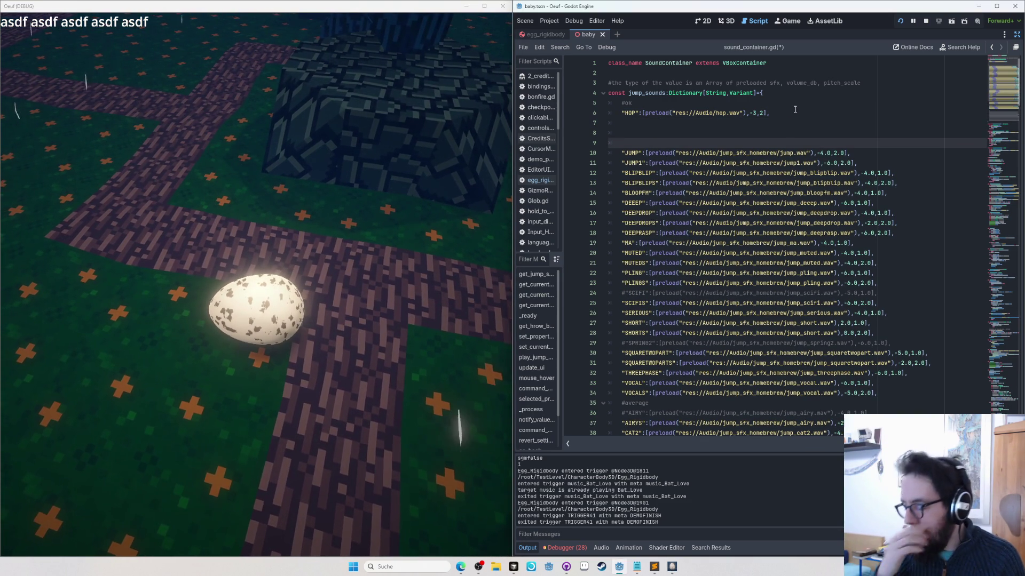
Step: Move the JUMP1 entry directly beneath HOP, aligned with it, then cut the BLIPBLIP line
{"action": "key", "text": "alt+Tab"}
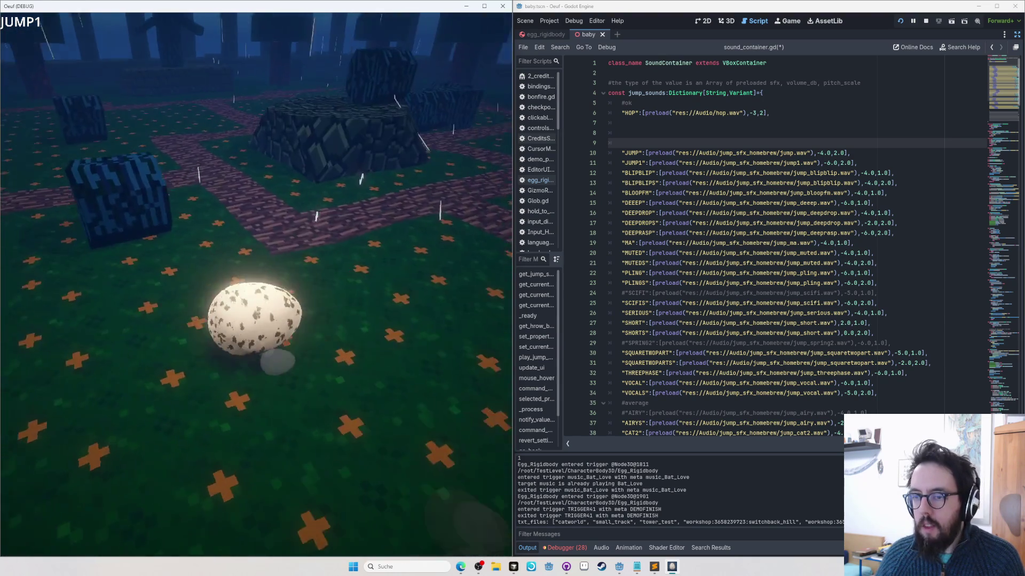
{"action": "left_click", "coordinate": [660, 162]}
{"action": "triple_click", "coordinate": [661, 163]}
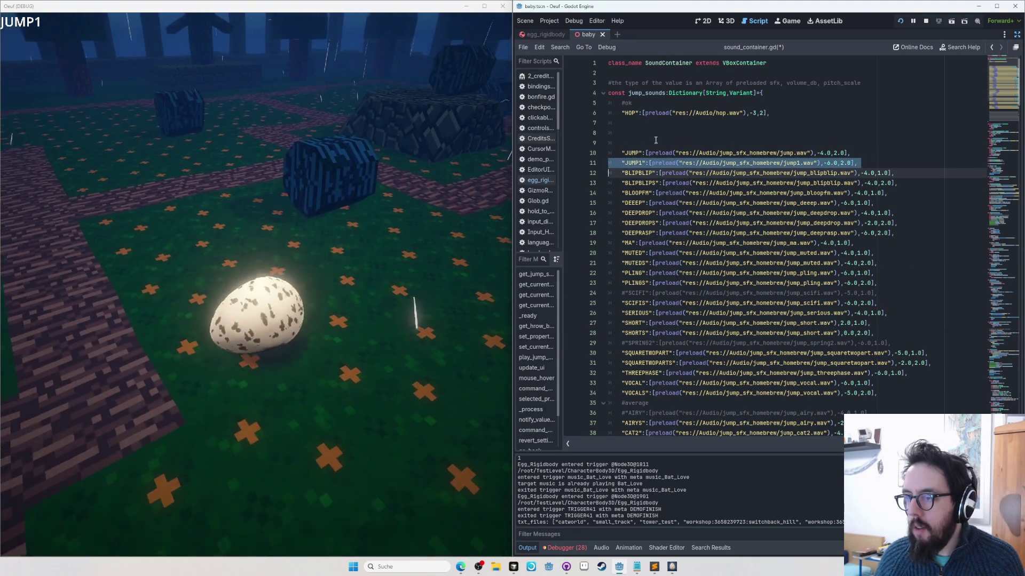
{"action": "key", "text": "ctrl+x"}
{"action": "left_click", "coordinate": [630, 123]}
{"action": "key", "text": "ctrl+v"}
{"action": "left_click", "coordinate": [629, 122]}
{"action": "key", "text": "BackSpace"}
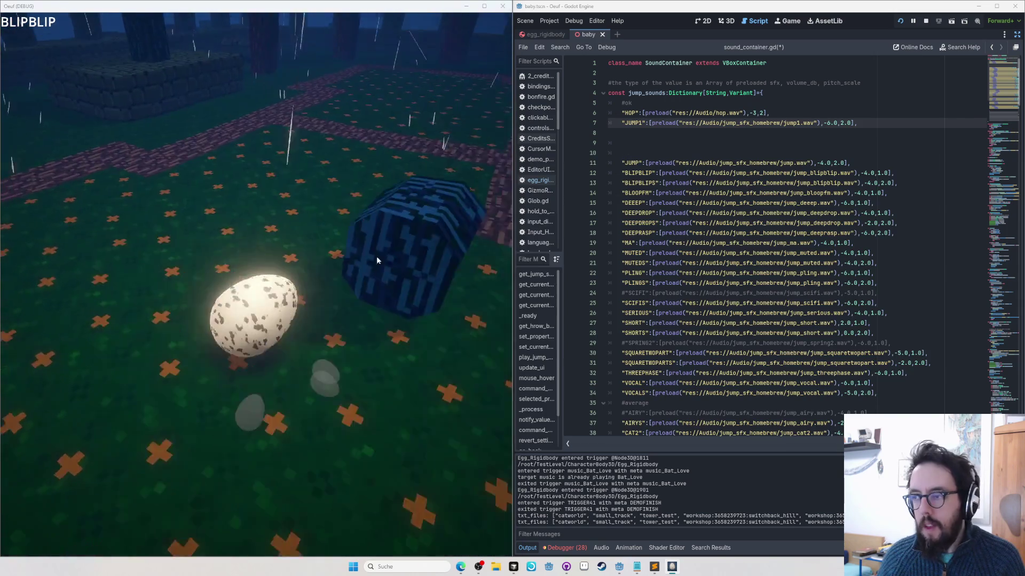
{"action": "triple_click", "coordinate": [705, 172]}
{"action": "key", "text": "ctrl+x"}
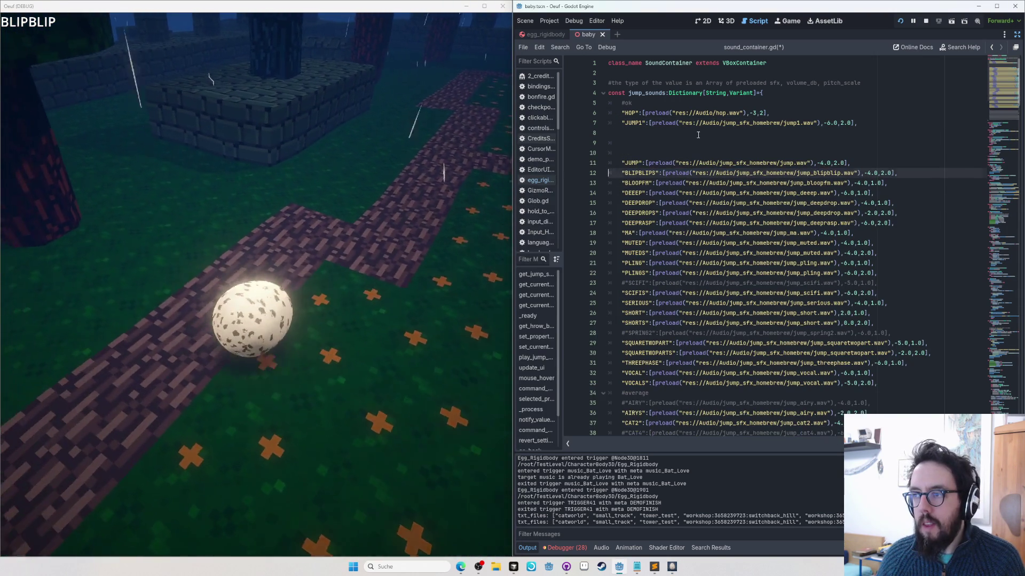
Step: Paste BLIPBLIP below JUMP1 and move BLOOPFM below BLIPBLIP
{"action": "left_click", "coordinate": [694, 133]}
{"action": "key", "text": "ctrl+v"}
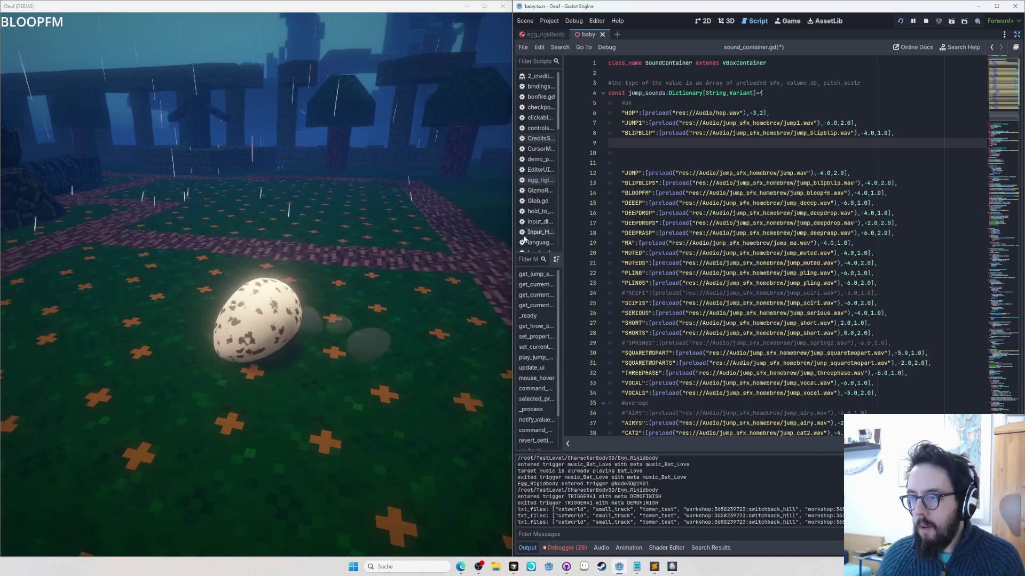
{"action": "triple_click", "coordinate": [667, 193]}
{"action": "key", "text": "ctrl+x"}
{"action": "left_click", "coordinate": [668, 143]}
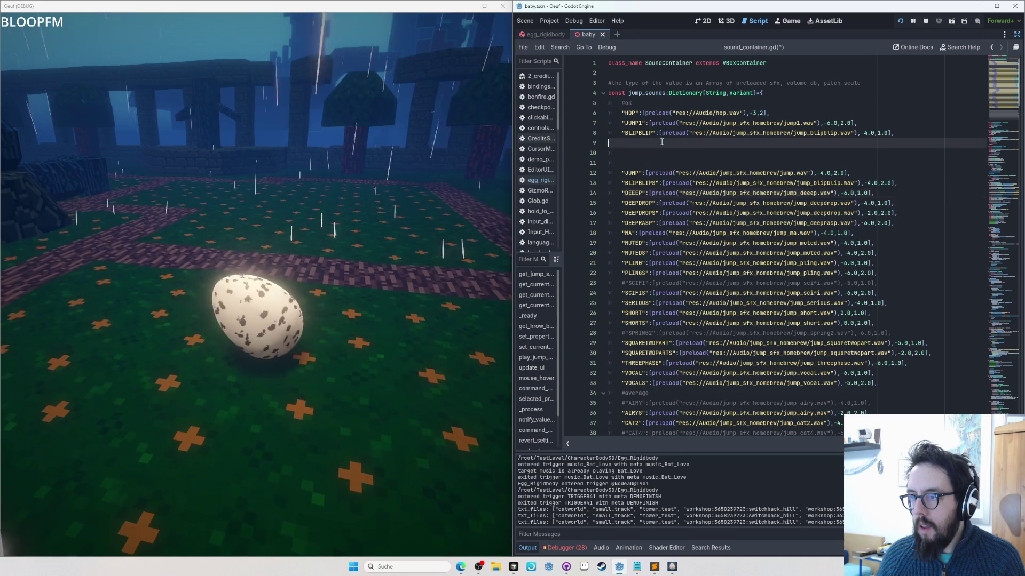
{"action": "key", "text": "ctrl+v"}
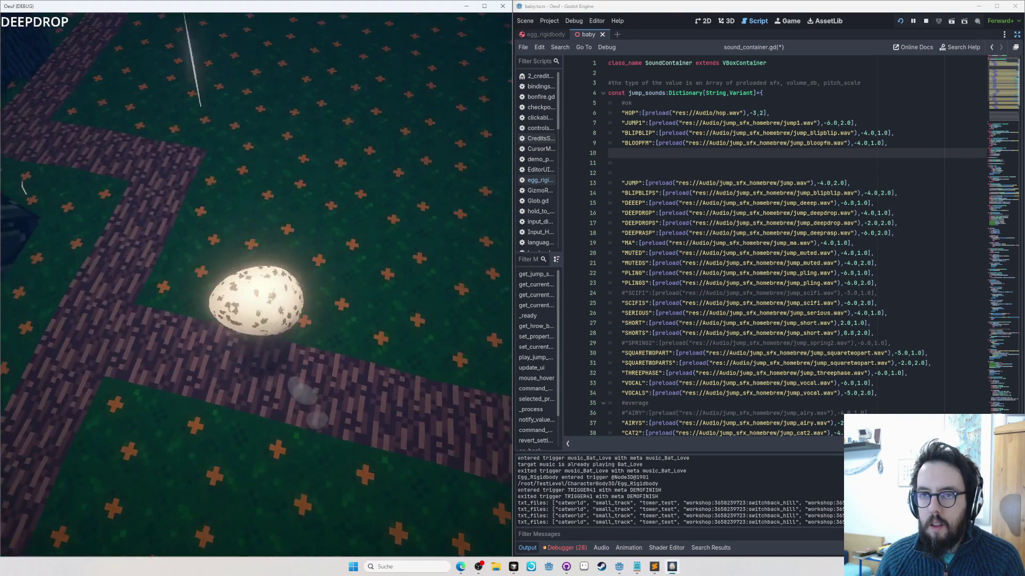
Step: Move DEEPDROP and then DEEPDROPS up into the top block below BLOOPFM
{"action": "left_click", "coordinate": [765, 199]}
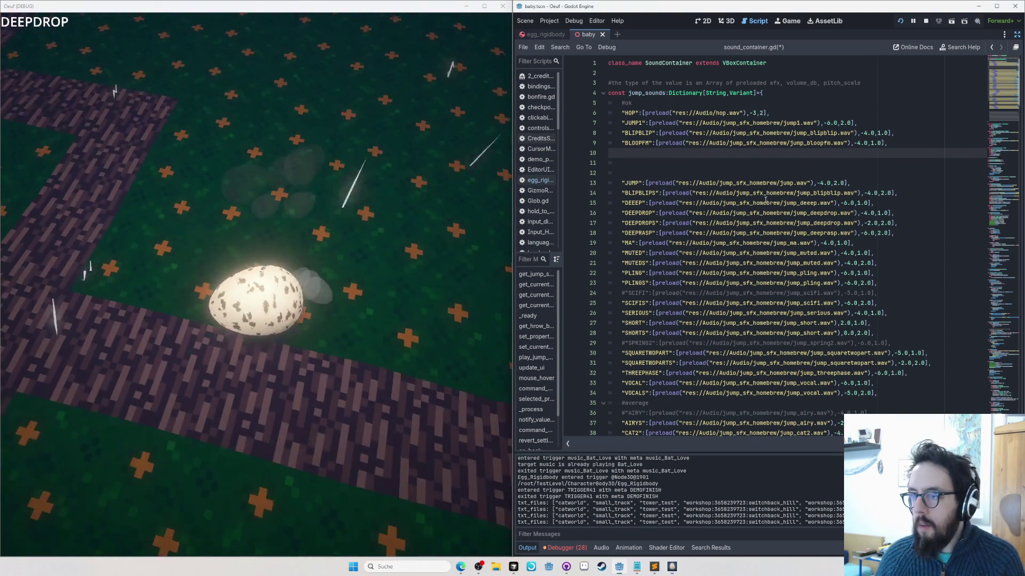
{"action": "left_click", "coordinate": [669, 213]}
{"action": "key", "text": "ctrl+x"}
{"action": "left_click", "coordinate": [667, 154]}
{"action": "key", "text": "ctrl+v"}
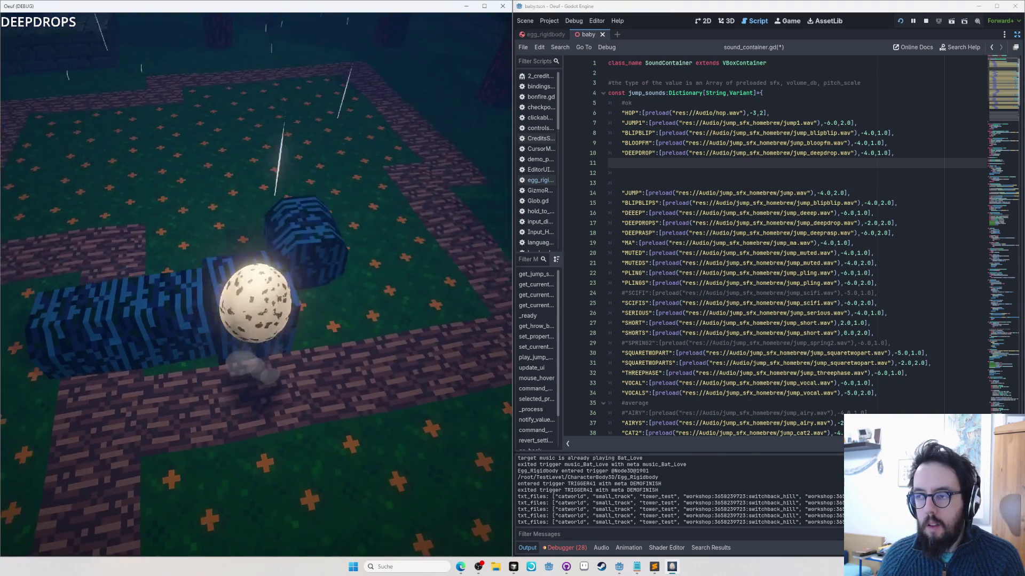
{"action": "left_click", "coordinate": [594, 296]}
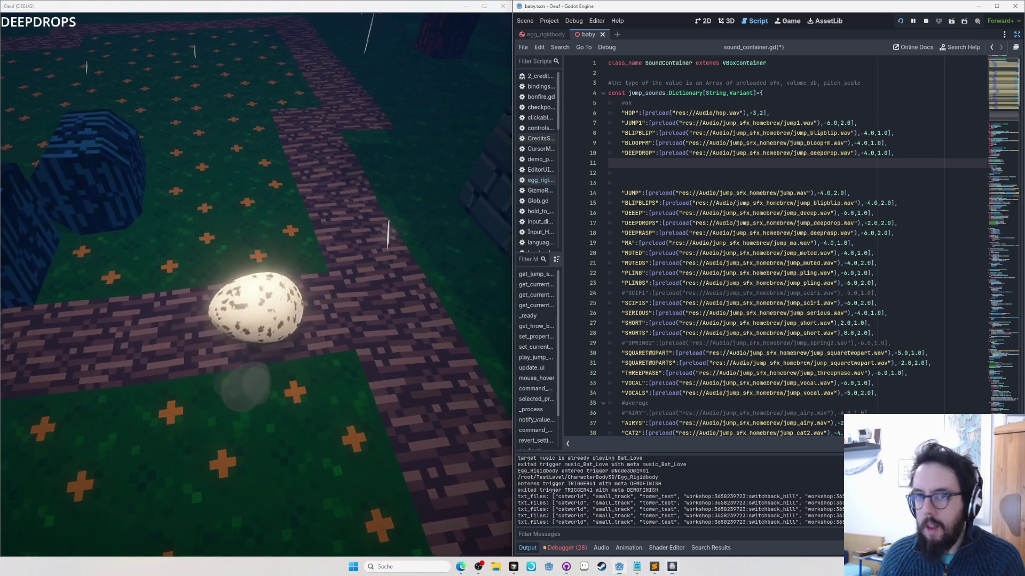
{"action": "left_click", "coordinate": [668, 224]}
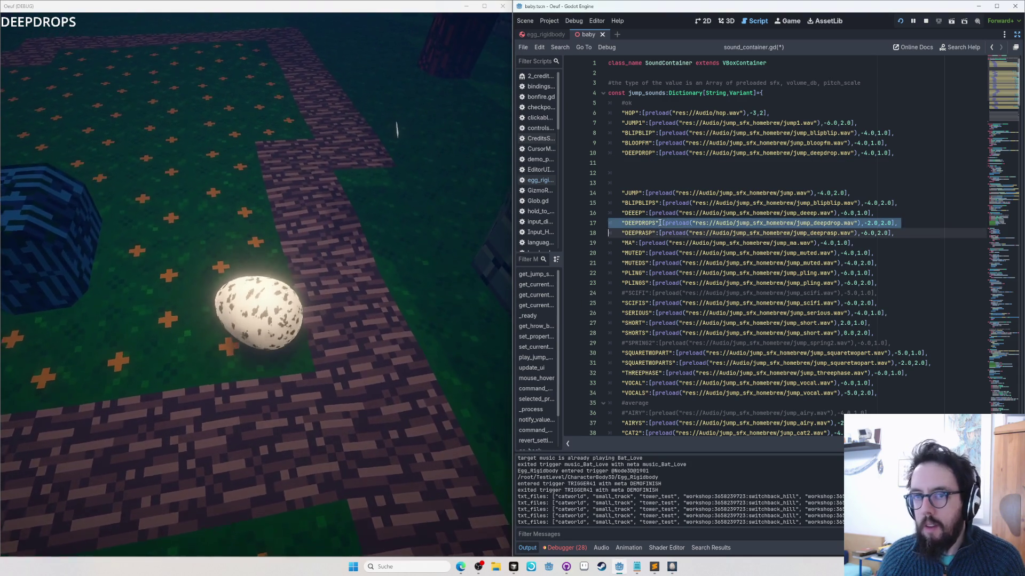
{"action": "key", "text": "ctrl+x"}
{"action": "left_click", "coordinate": [620, 163]}
{"action": "key", "text": "ctrl+v"}
{"action": "key", "text": "alt+Tab"}
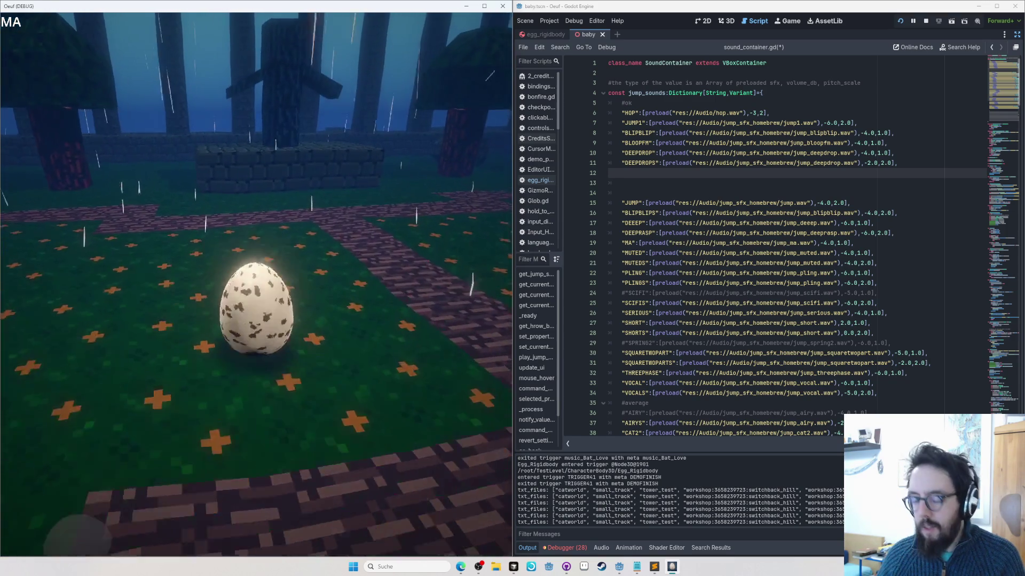
Step: Tag the JUMP1 entry with #mouse and move the MA line into the top block
{"action": "left_click", "coordinate": [887, 125]}
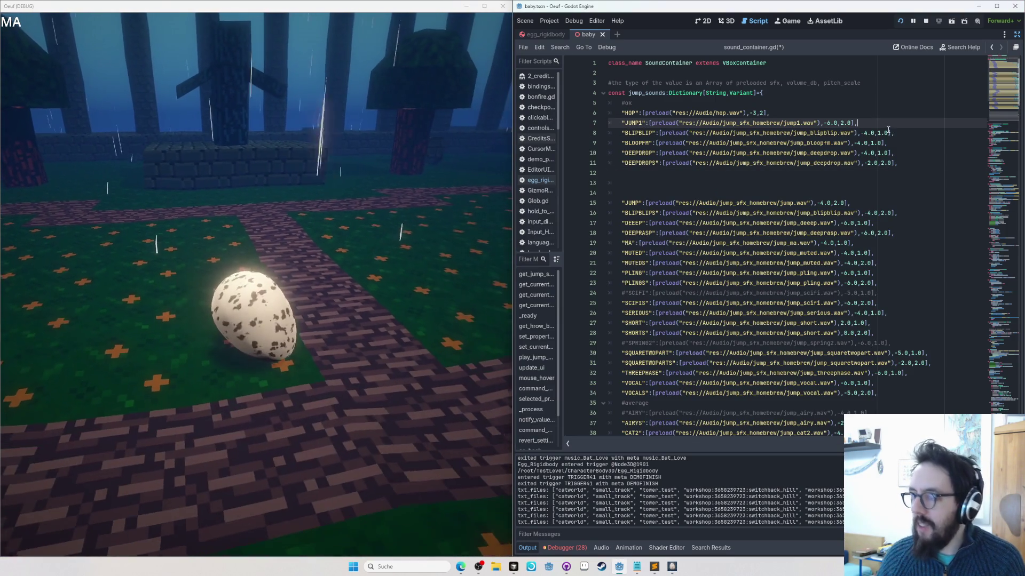
{"action": "type", "text": "  #mouse"}
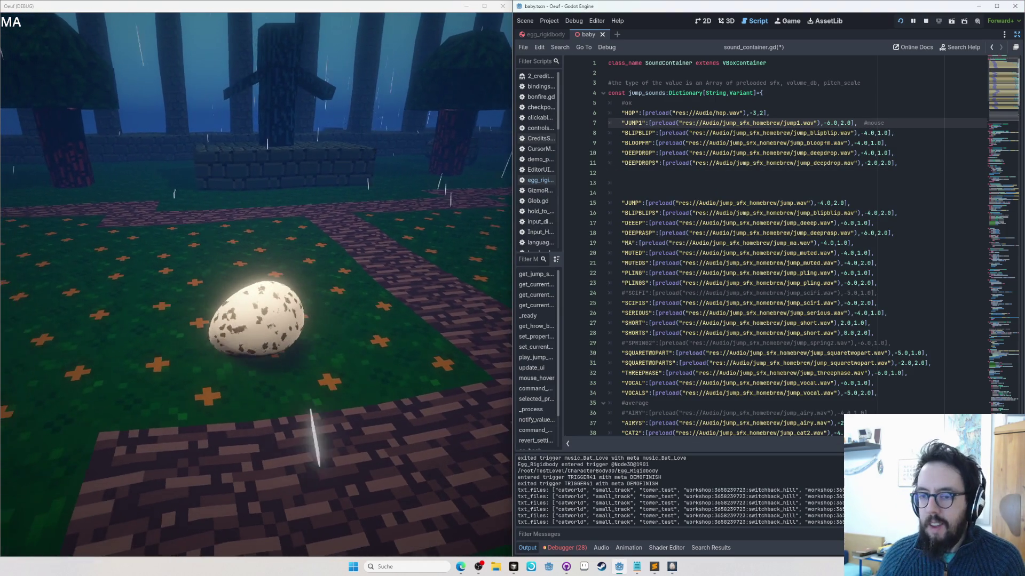
{"action": "key", "text": "alt+Tab"}
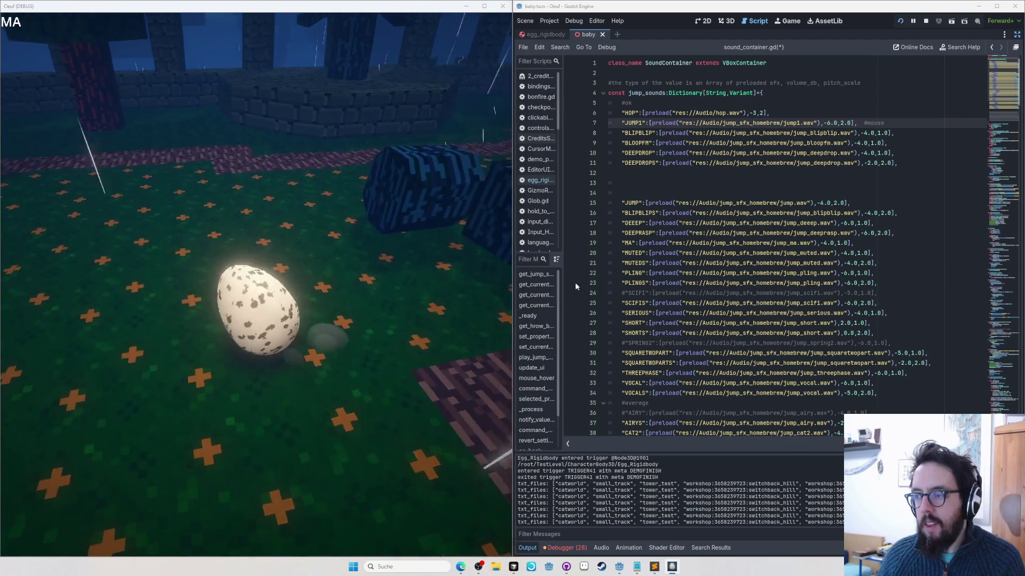
{"action": "triple_click", "coordinate": [694, 243]}
{"action": "key", "text": "Delete"}
{"action": "left_click", "coordinate": [740, 170]}
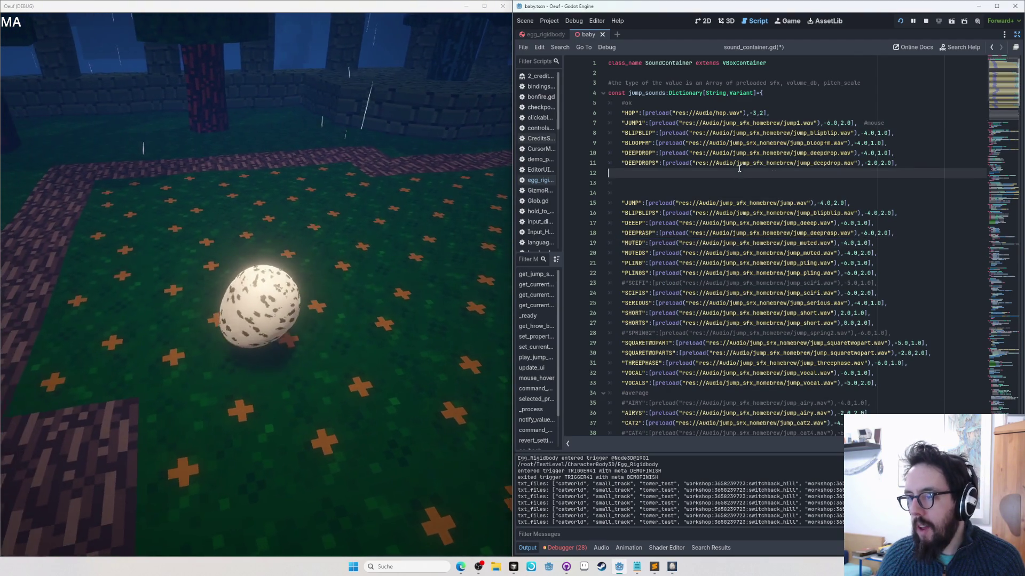
{"action": "key", "text": "ctrl+v"}
Step: Tag MA with #cat and move the PLING line below MA
{"action": "type", "text": "#cat"}
{"action": "key", "text": "alt+Tab"}
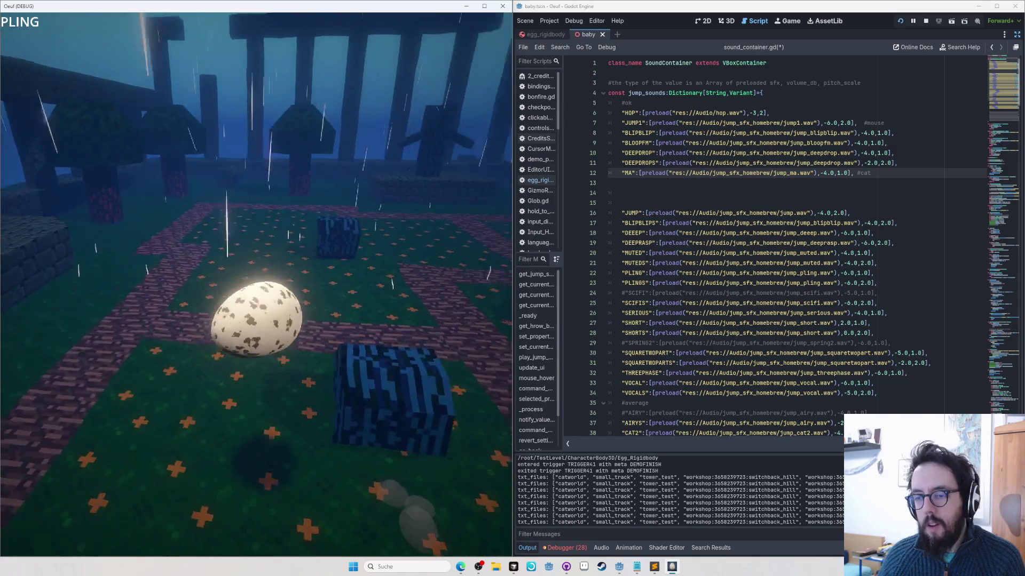
{"action": "key", "text": "alt+Tab"}
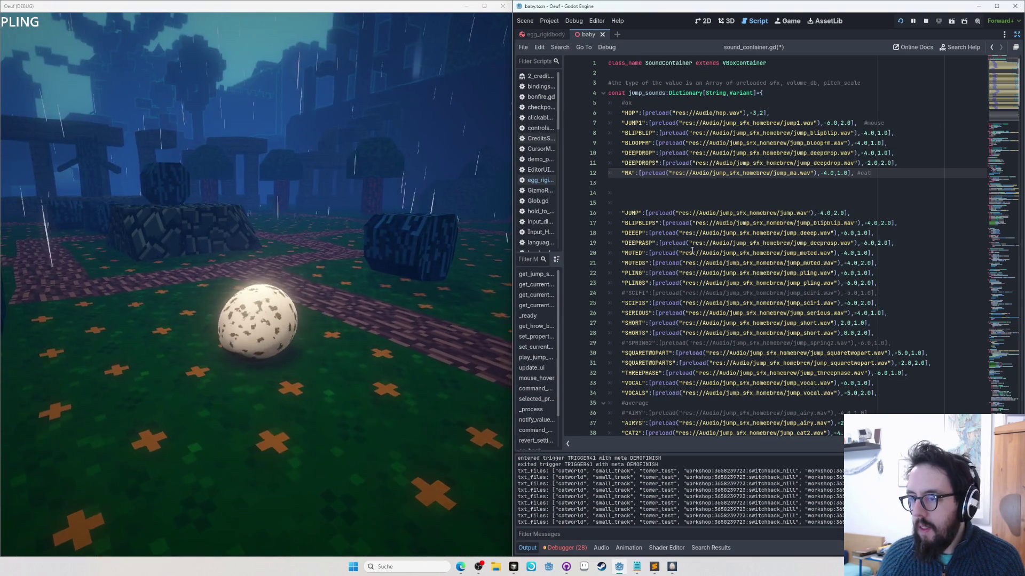
{"action": "left_click", "coordinate": [693, 272]}
{"action": "key", "text": "ctrl+x"}
{"action": "left_click", "coordinate": [683, 187]}
{"action": "key", "text": "ctrl+v"}
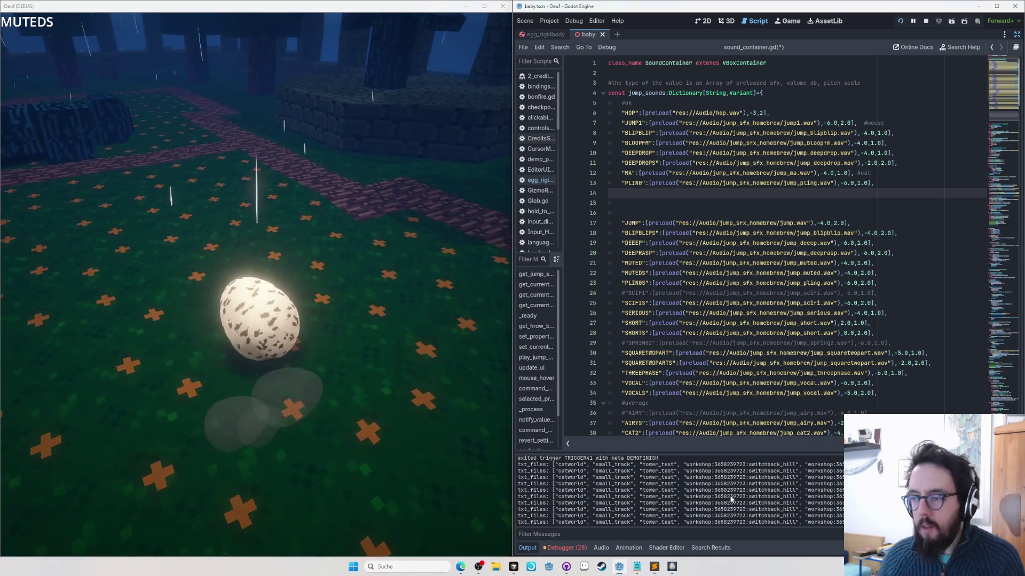
Step: Move MUTEDS up into the top block and place SCIFIS below it
{"action": "triple_click", "coordinate": [654, 273]}
{"action": "key", "text": "alt+Up"}
{"action": "key", "text": "alt+Up"}
{"action": "key", "text": "alt+Up"}
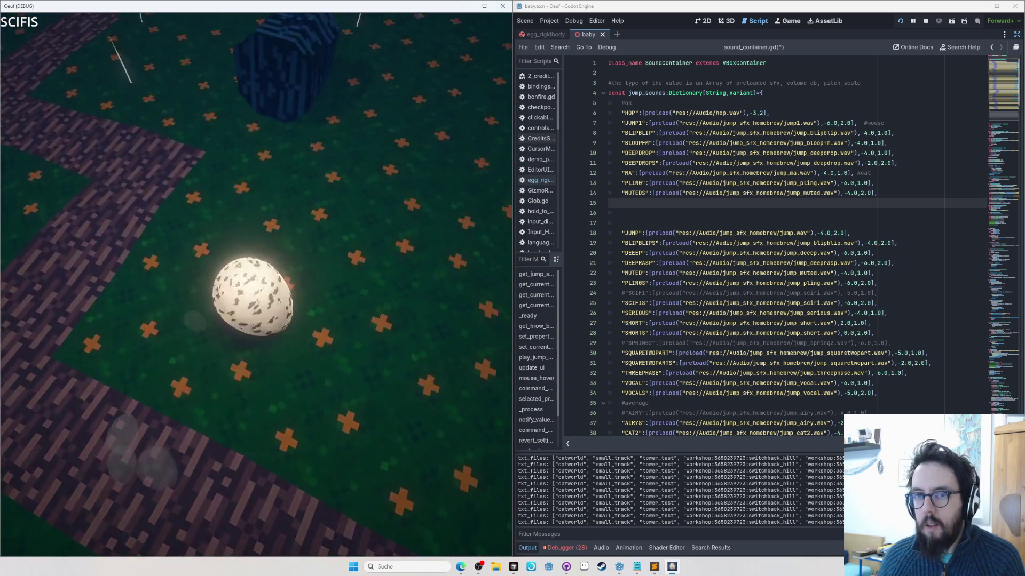
{"action": "key", "text": "alt+Tab"}
{"action": "left_click", "coordinate": [747, 304]}
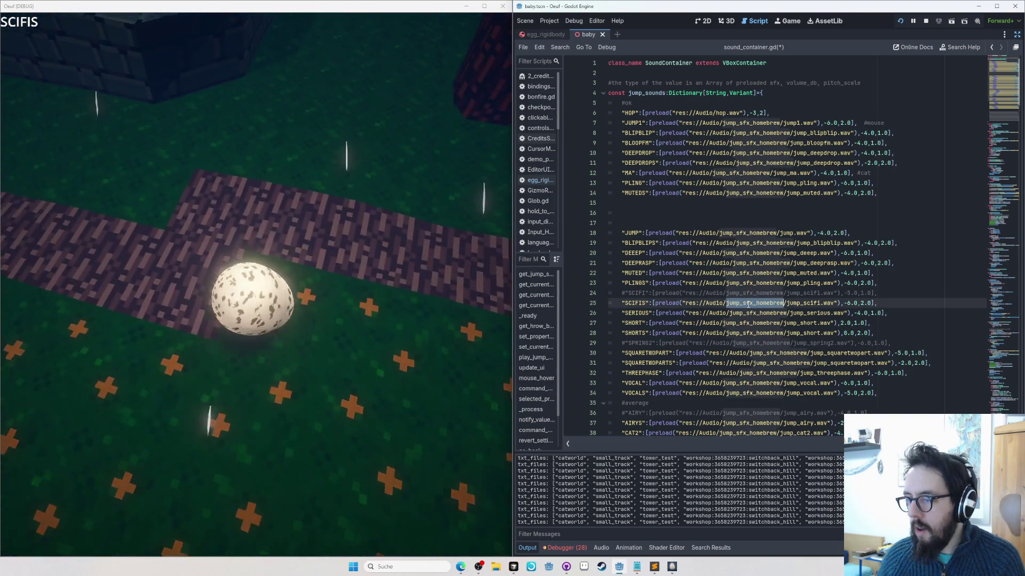
{"action": "key", "text": "ctrl+x"}
{"action": "left_click", "coordinate": [707, 202]}
{"action": "key", "text": "ctrl+v"}
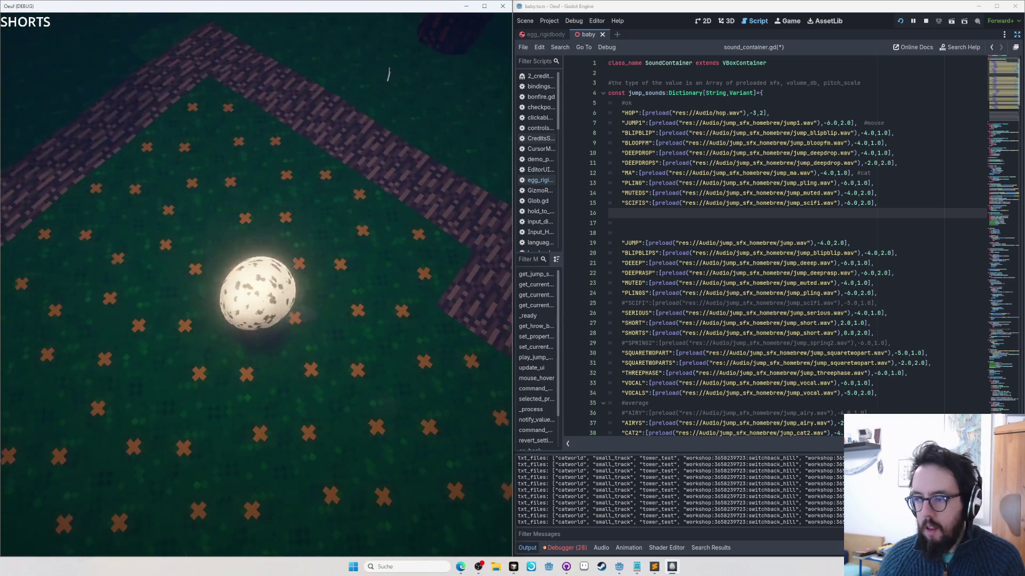
Step: Move SHORT and SHORTS below SCIFIS, then open the game's map editor
{"action": "left_click_drag", "start_coordinate": [609, 343], "coordinate": [608, 322]}
{"action": "key", "text": "Delete"}
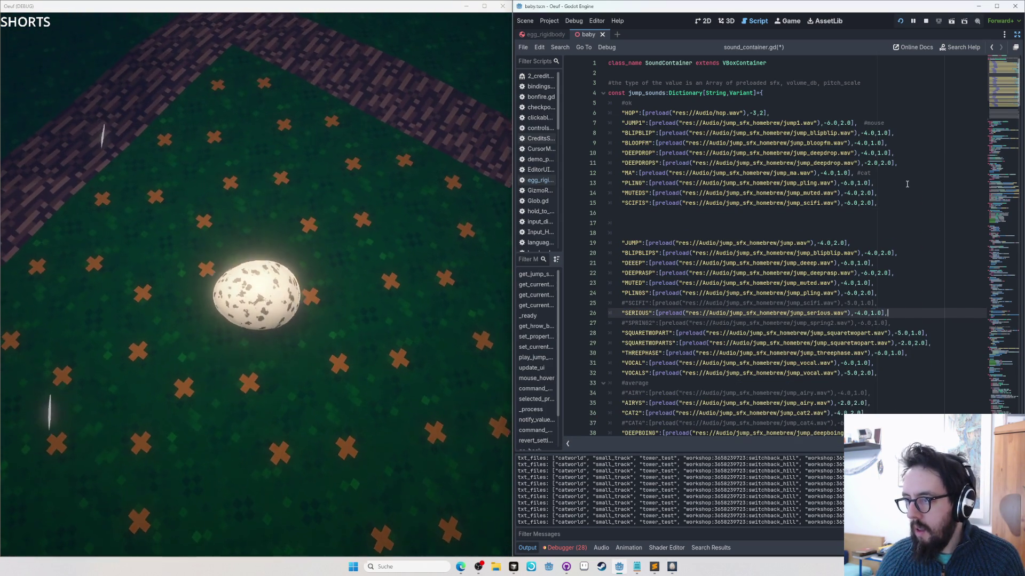
{"action": "left_click", "coordinate": [898, 207]}
{"action": "key", "text": "ctrl+v"}
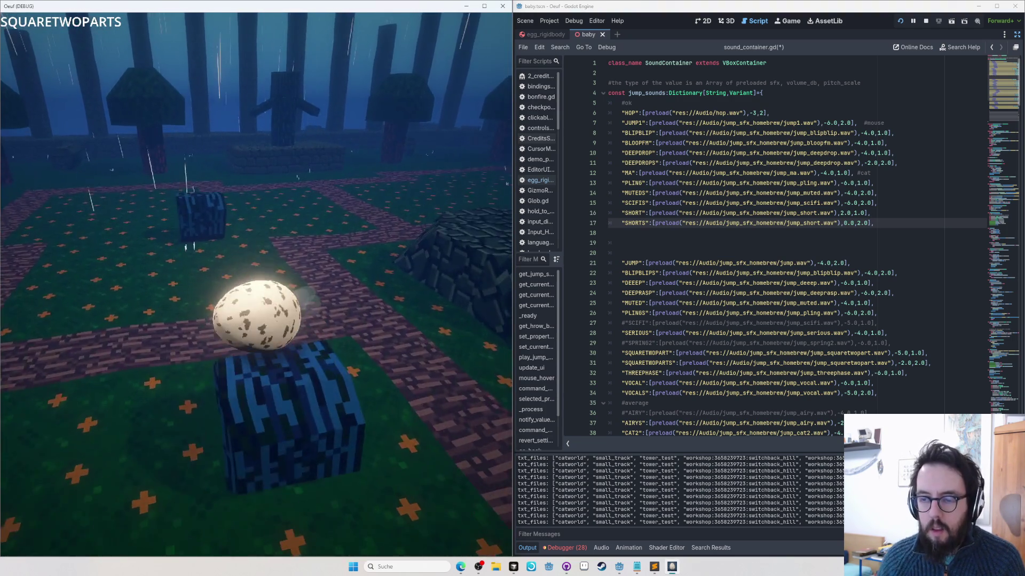
{"action": "key", "text": "Tab"}
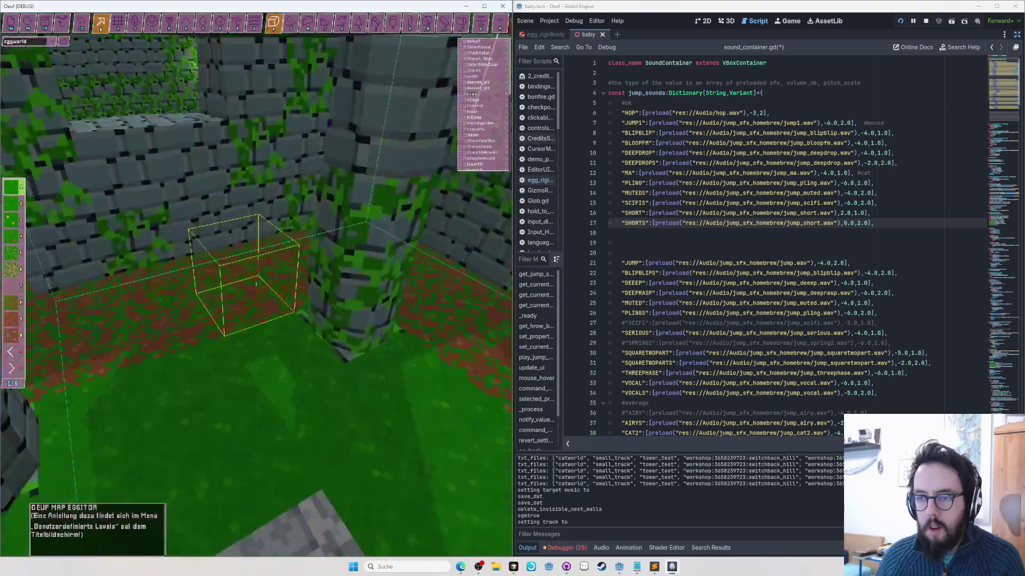
Step: Leave the game's map editor to respawn the egg
{"action": "scroll", "coordinate": [256, 284], "scroll_direction": "down", "scroll_amount": 5}
{"action": "scroll", "coordinate": [254, 282], "scroll_direction": "up", "scroll_amount": 5}
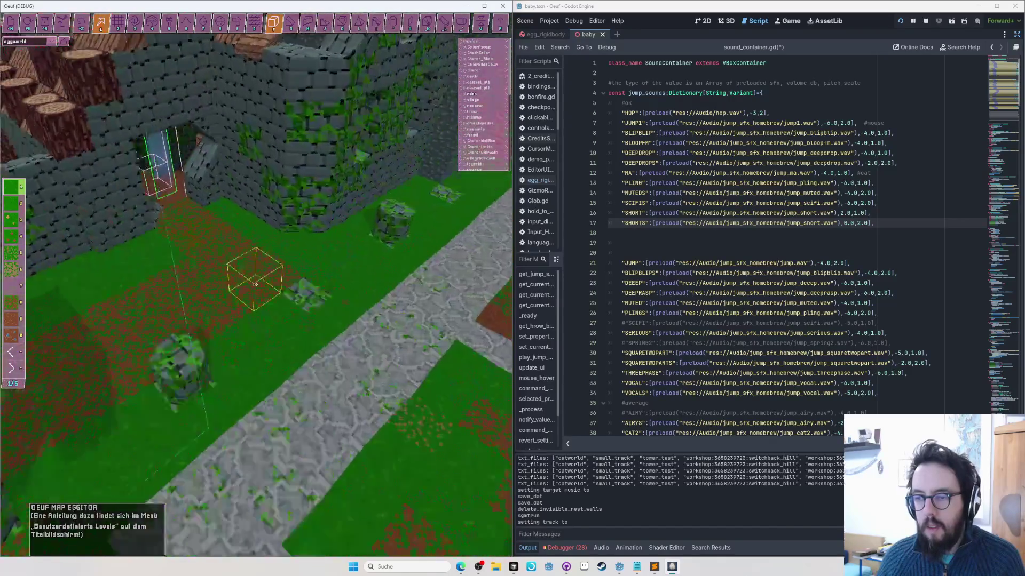
{"action": "key", "text": "Tab"}
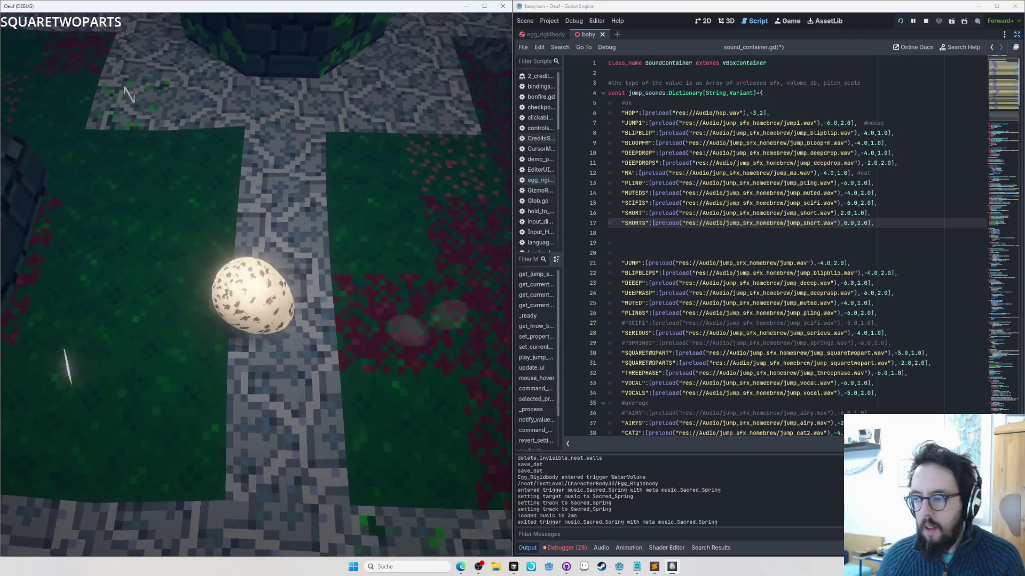
Step: Move SQUARETWOPARTS below SHORTS, then cycle to the next jump sound in game
{"action": "key", "text": "alt+Tab"}
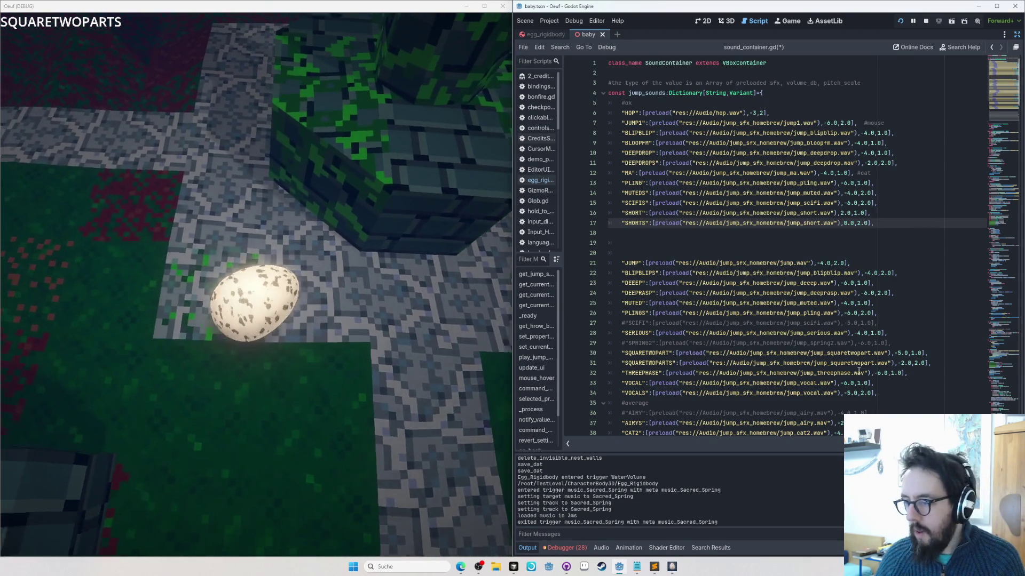
{"action": "left_click", "coordinate": [859, 365]}
{"action": "key", "text": "ctrl+x"}
{"action": "left_click", "coordinate": [667, 233]}
{"action": "key", "text": "ctrl+v"}
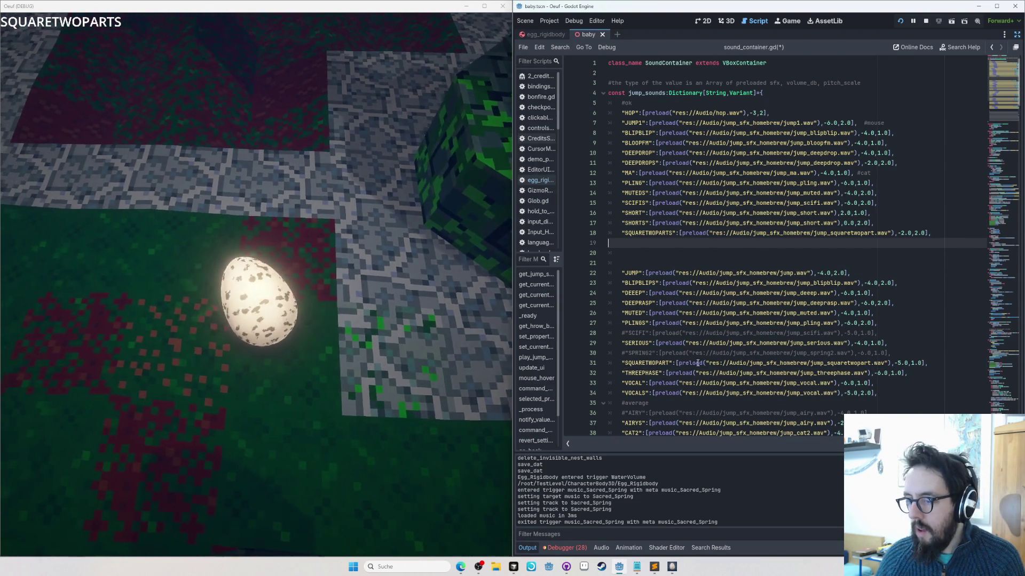
{"action": "left_click", "coordinate": [112, 153]}
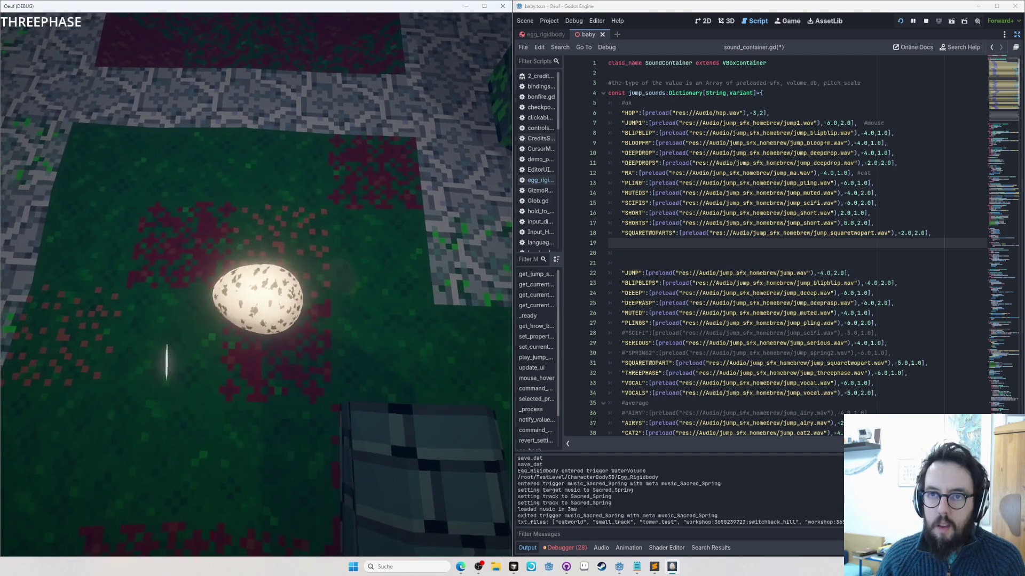
{"action": "key", "text": "space"}
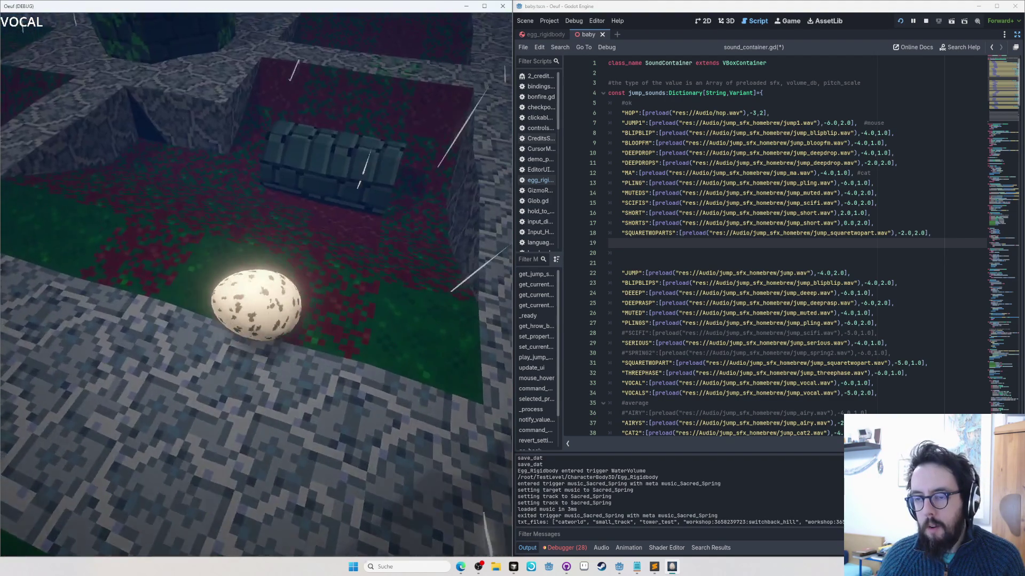
{"action": "key", "text": "alt+Tab"}
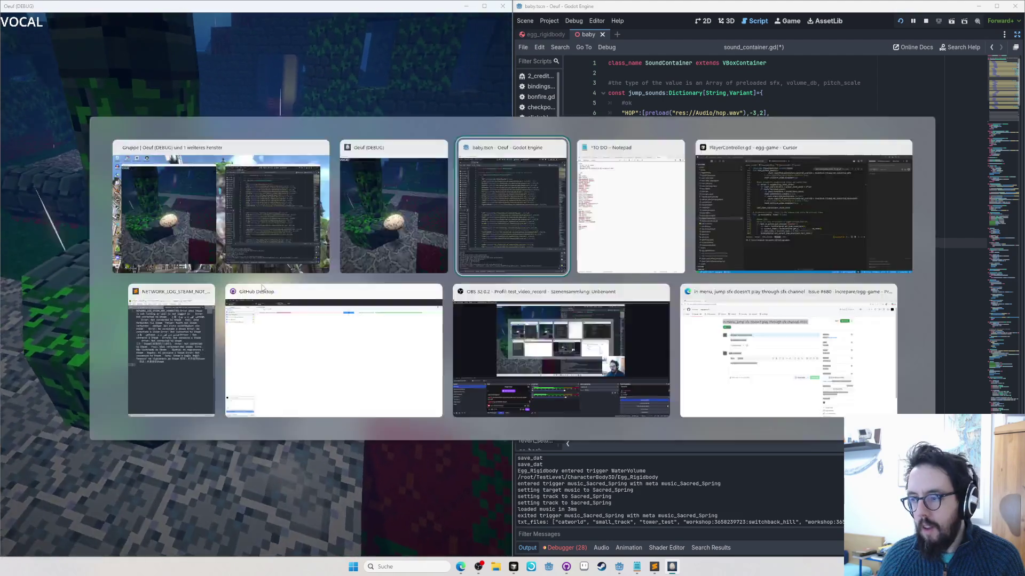
Step: Move the VOCAL line into the top block below SQUARETWOPARTS
{"action": "scroll", "coordinate": [647, 347], "scroll_direction": "down", "scroll_amount": 5}
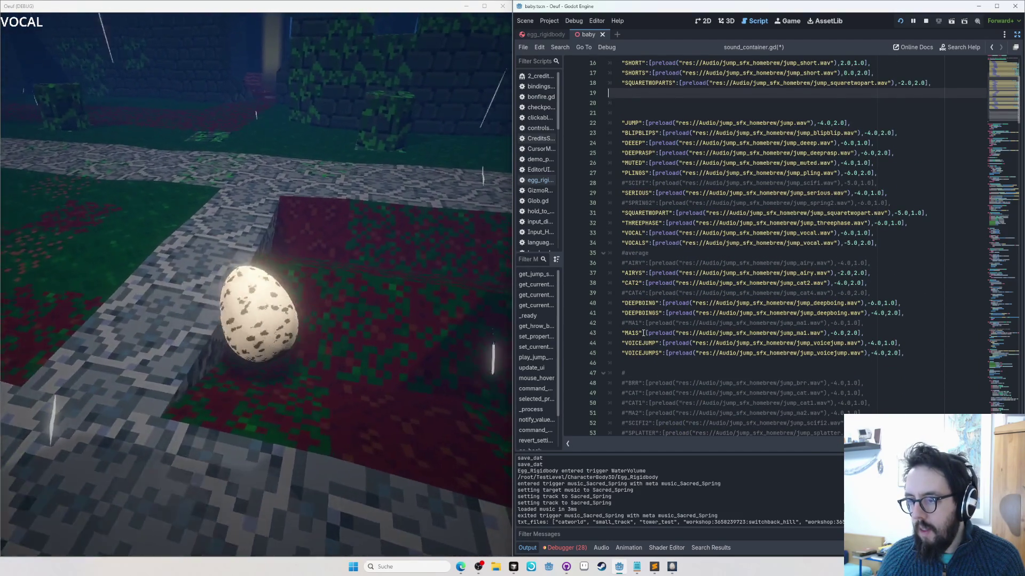
{"action": "left_click", "coordinate": [609, 243]}
{"action": "key", "text": "shift+Up"}
{"action": "key", "text": "Delete"}
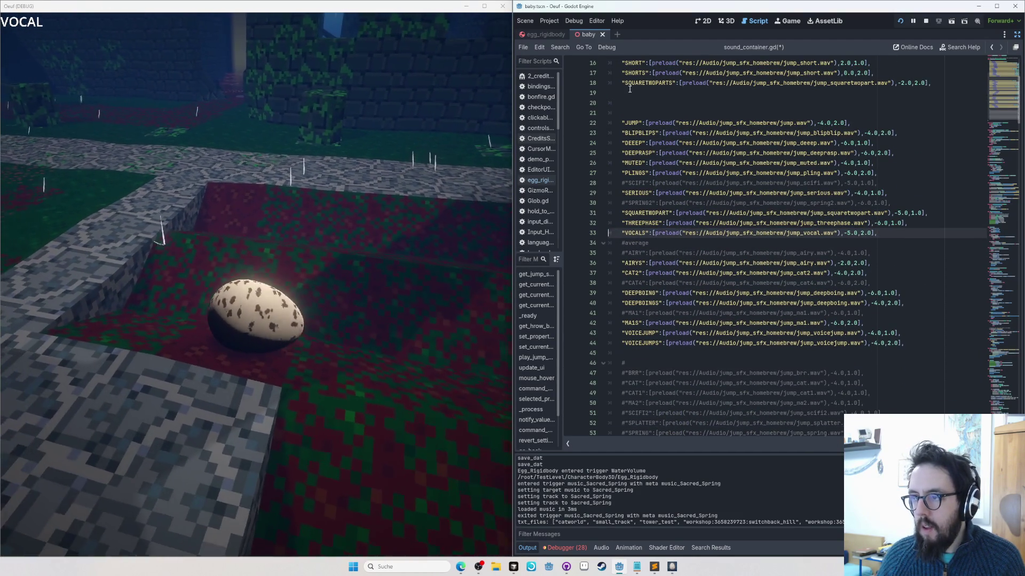
{"action": "left_click", "coordinate": [630, 89]}
{"action": "key", "text": "ctrl+v"}
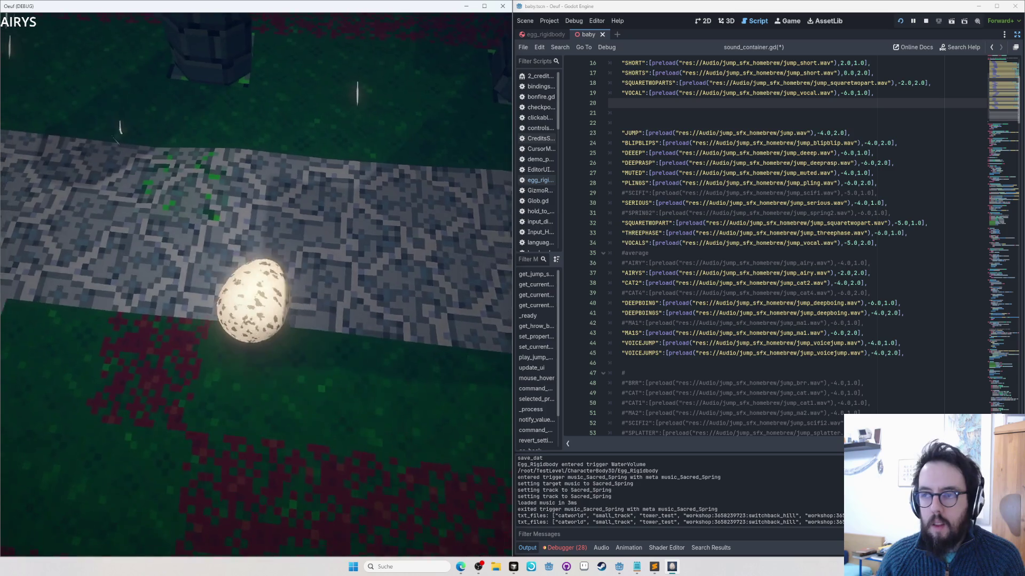
Step: Move the AIRYS line below VOCAL and test the sounds in game
{"action": "left_click", "coordinate": [692, 277]}
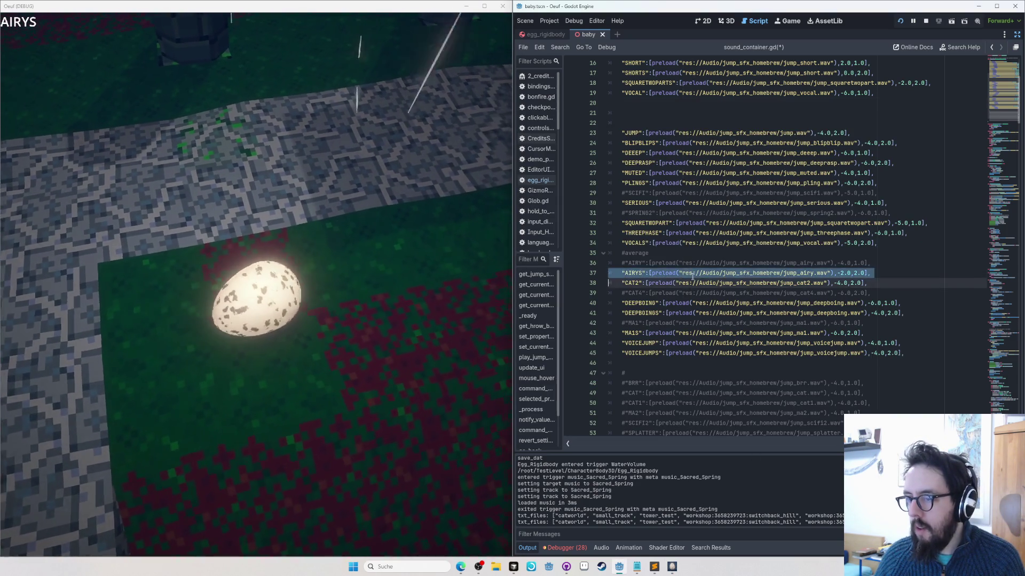
{"action": "key", "text": "ctrl+x"}
{"action": "left_click", "coordinate": [706, 107]}
{"action": "key", "text": "ctrl+v"}
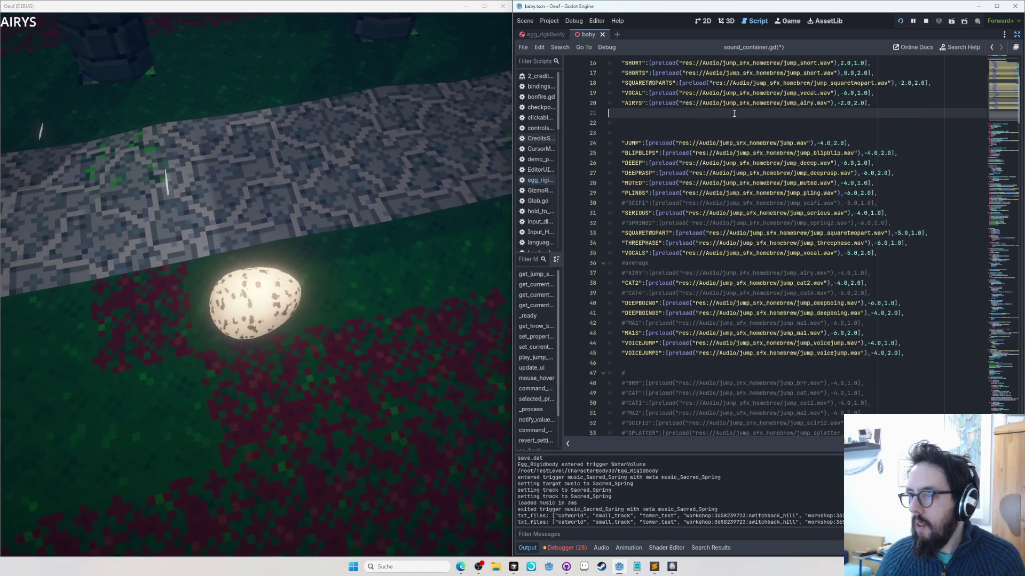
{"action": "key", "text": "Left"}
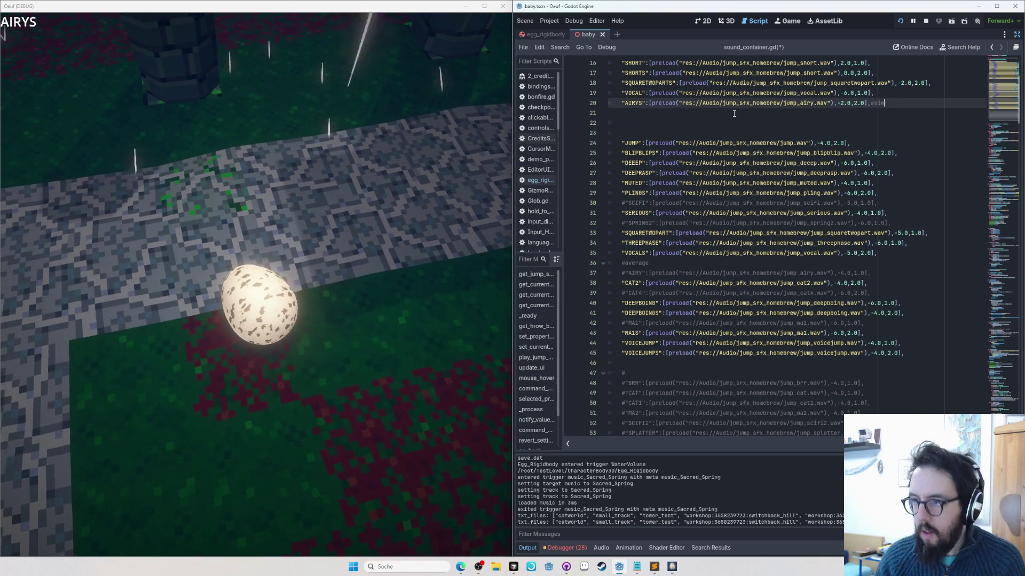
{"action": "key", "text": "alt+Tab"}
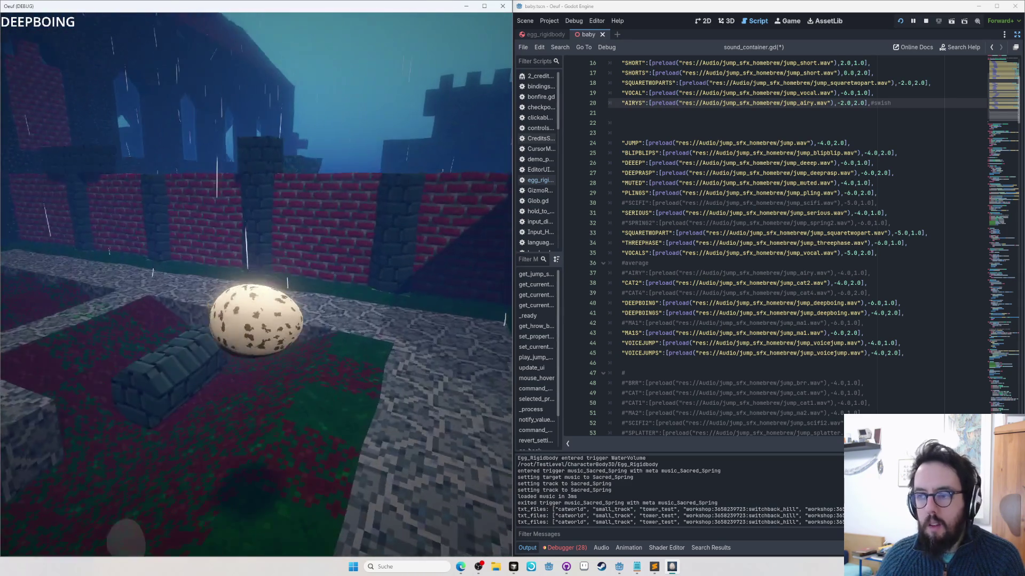
Step: Move DEEPBOING after AIRYS and cut VOICEJUMP and VOICEJUMPS from the lower list
{"action": "left_click", "coordinate": [718, 304]}
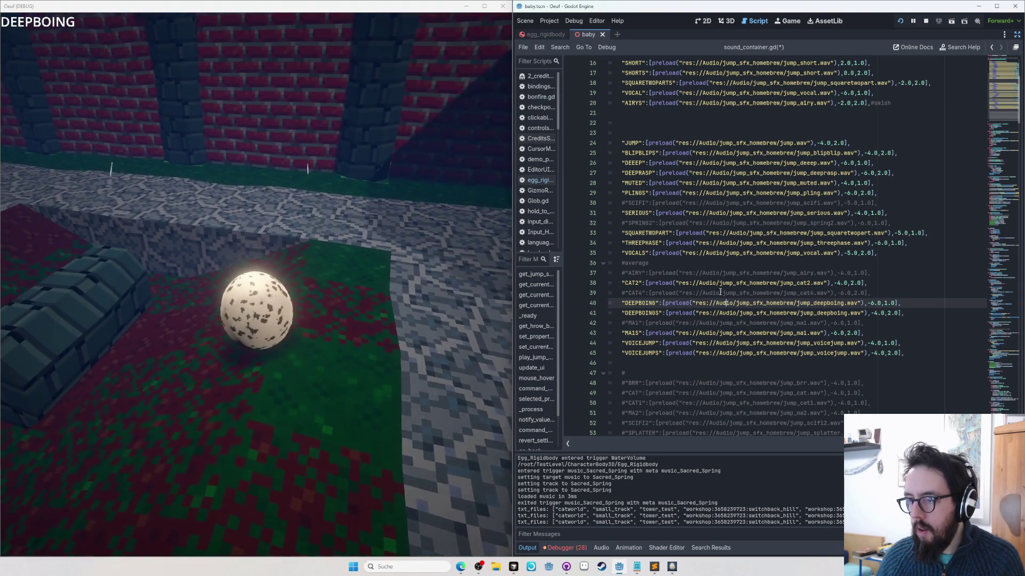
{"action": "key", "text": "ctrl+shift+k"}
{"action": "left_click", "coordinate": [640, 110]}
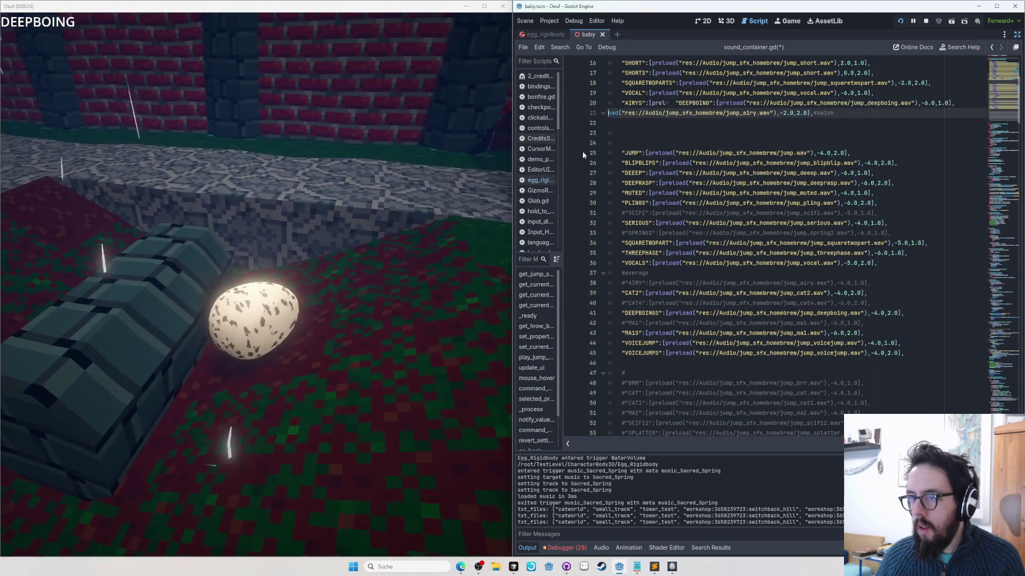
{"action": "key", "text": "ctrl+v"}
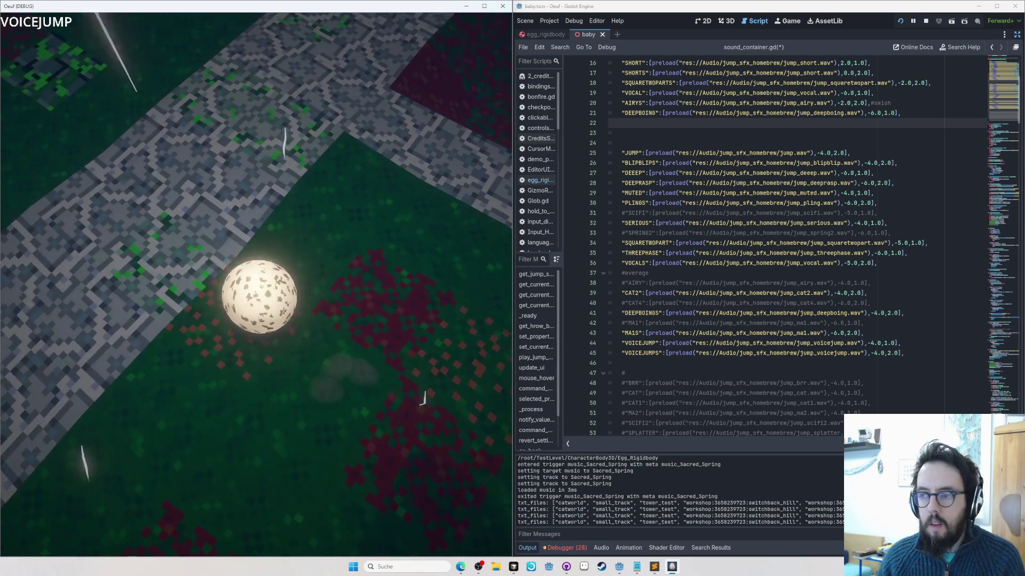
{"action": "left_click_drag", "start_coordinate": [895, 333], "coordinate": [907, 354]}
{"action": "key", "text": "BackSpace"}
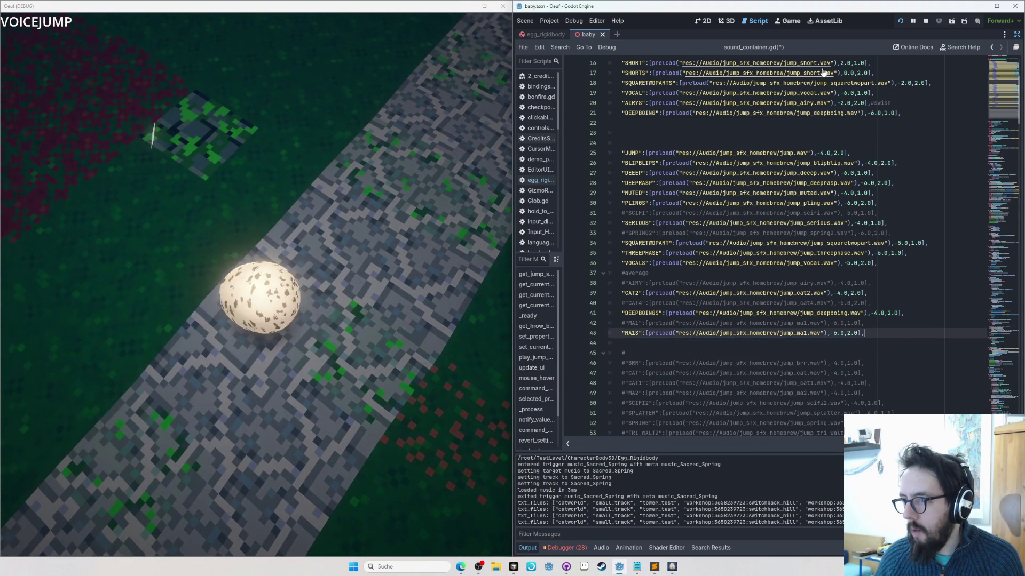
Step: Paste the VOICEJUMP and VOICEJUMPS entries after DEEPBOING
{"action": "left_click", "coordinate": [915, 109]}
{"action": "key", "text": "ctrl+v"}
{"action": "scroll", "coordinate": [697, 175], "scroll_direction": "up", "scroll_amount": 6}
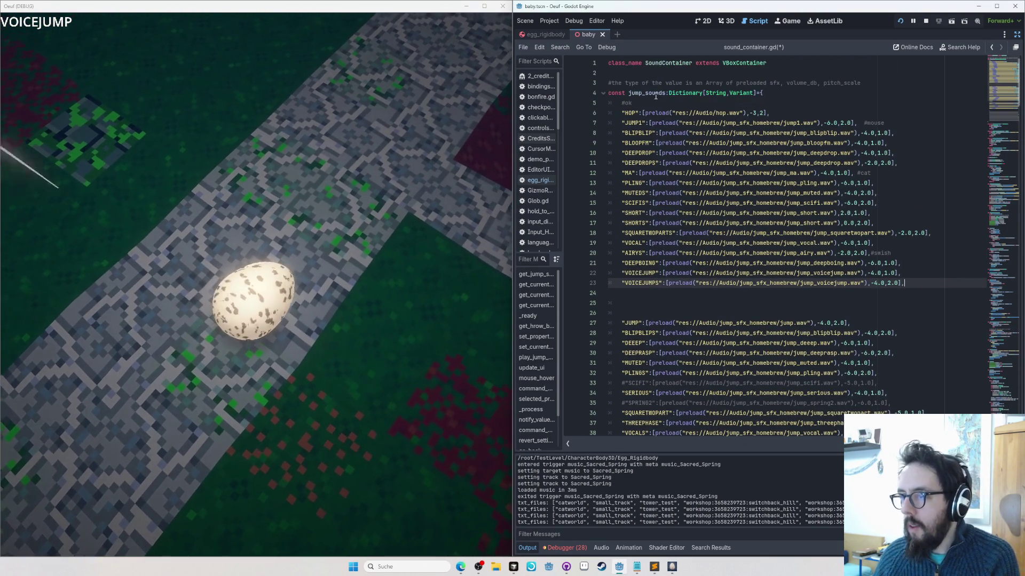
{"action": "key", "text": "Up"}
{"action": "key", "text": "Up"}
{"action": "key", "text": "Up"}
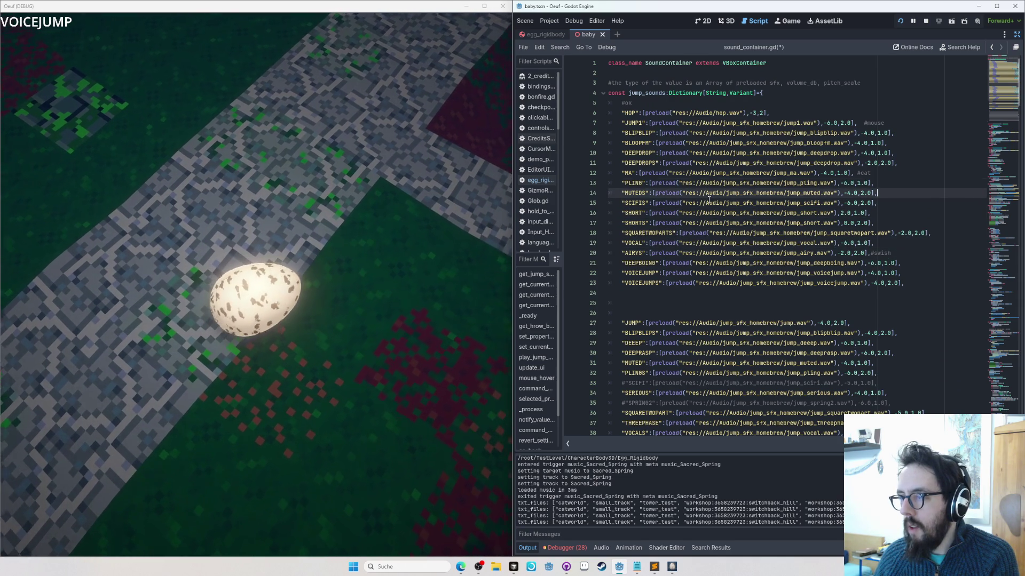
{"action": "key", "text": "Up"}
{"action": "key", "text": "Up"}
{"action": "key", "text": "Up"}
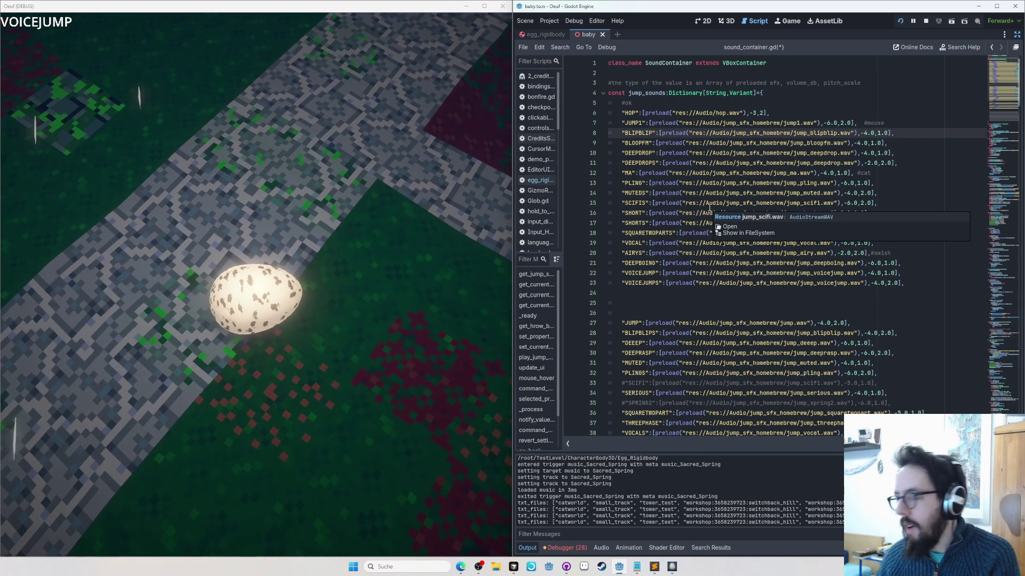
Step: Comment out the old lower block from JUMP to MA1S and save the script
{"action": "left_click", "coordinate": [662, 323]}
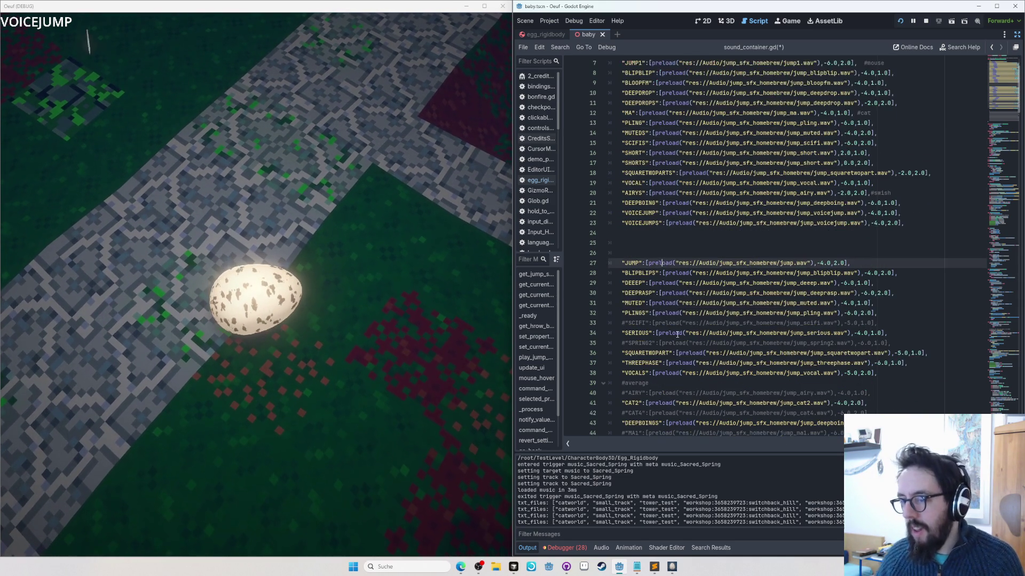
{"action": "scroll", "coordinate": [662, 322], "scroll_direction": "down", "scroll_amount": 5}
{"action": "left_click", "coordinate": [690, 354], "text": "shift"}
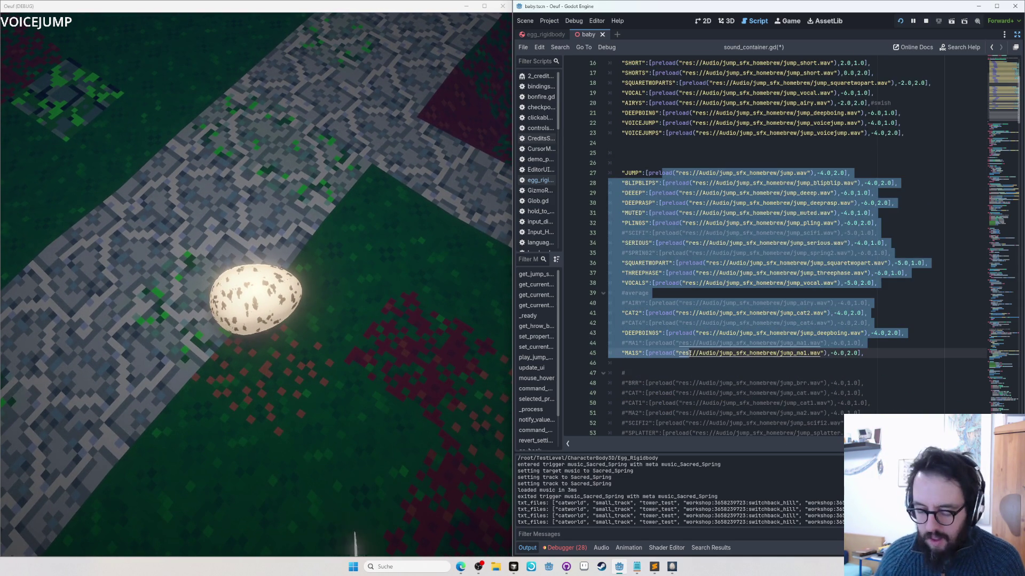
{"action": "key", "text": "ctrl+k"}
{"action": "key", "text": "ctrl+s"}
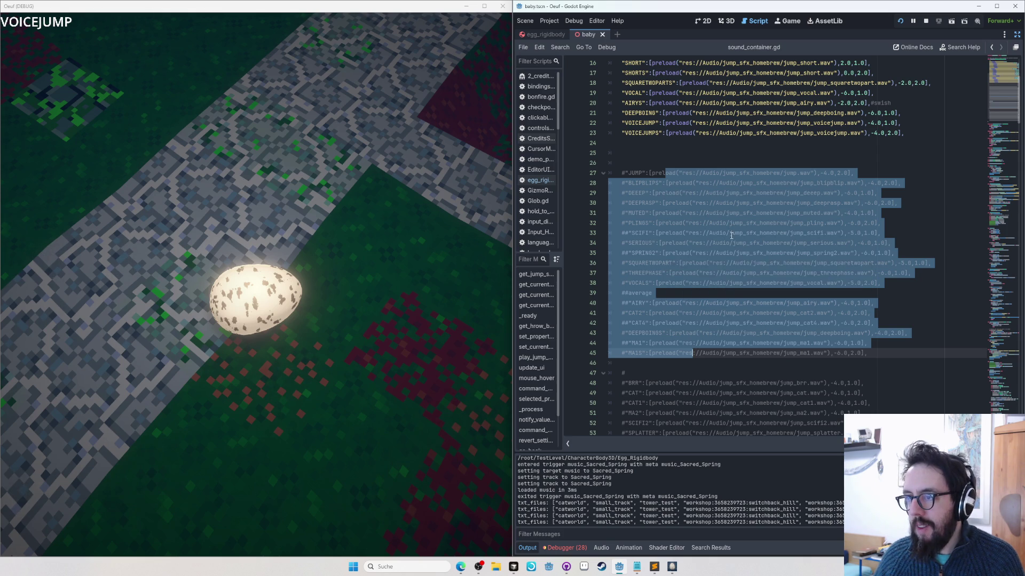
{"action": "scroll", "coordinate": [586, 242], "scroll_direction": "up", "scroll_amount": 4}
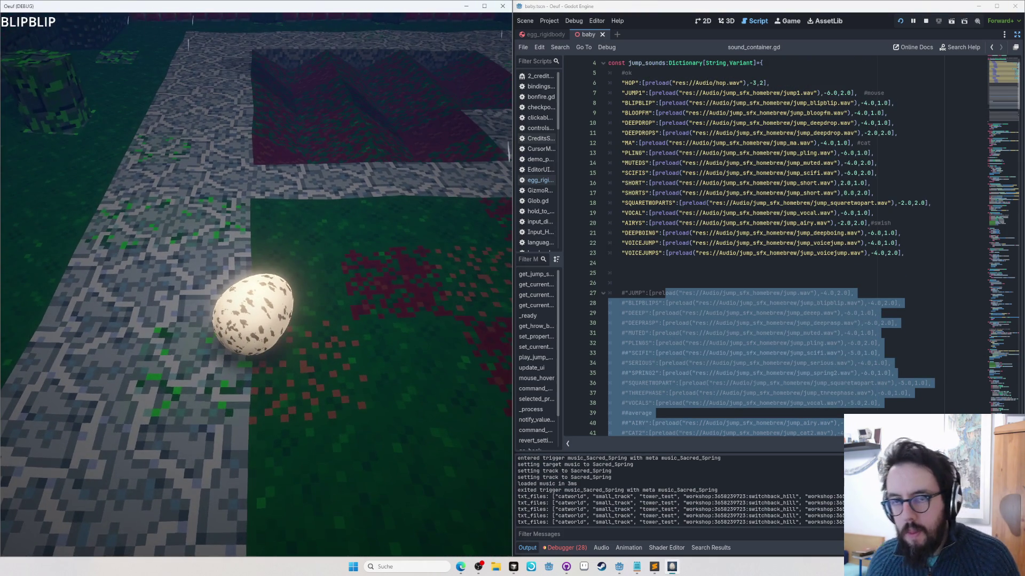
Step: Move the BLIPBLIP line from the top list to below the main jump sounds
{"action": "key", "text": "Tab"}
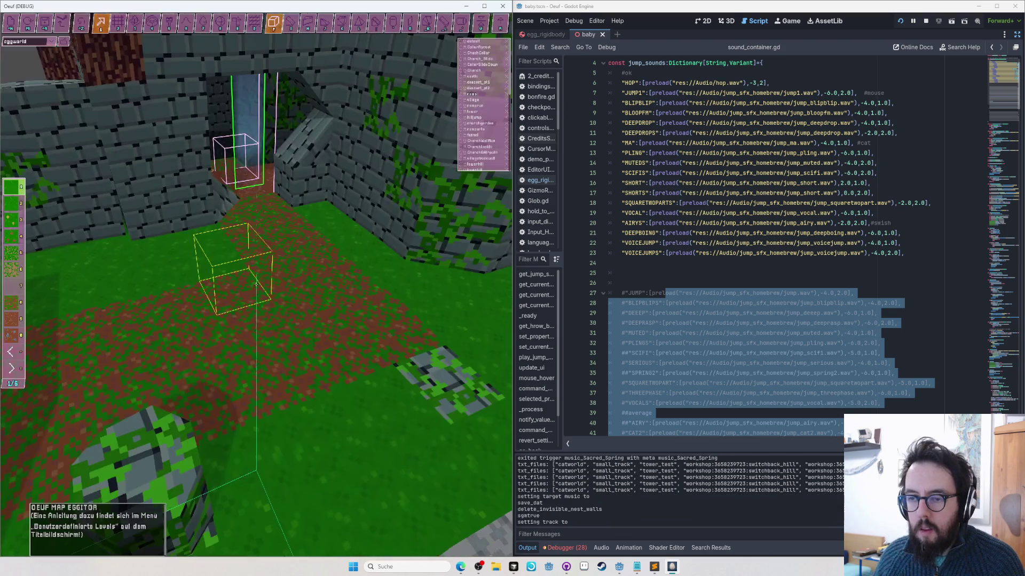
{"action": "key", "text": "Tab"}
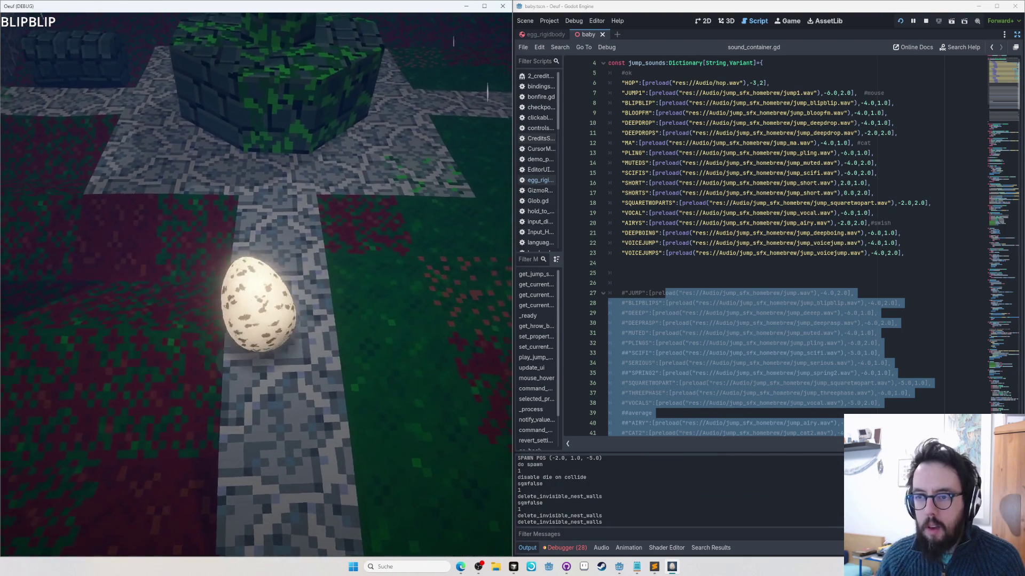
{"action": "key", "text": "alt+Tab"}
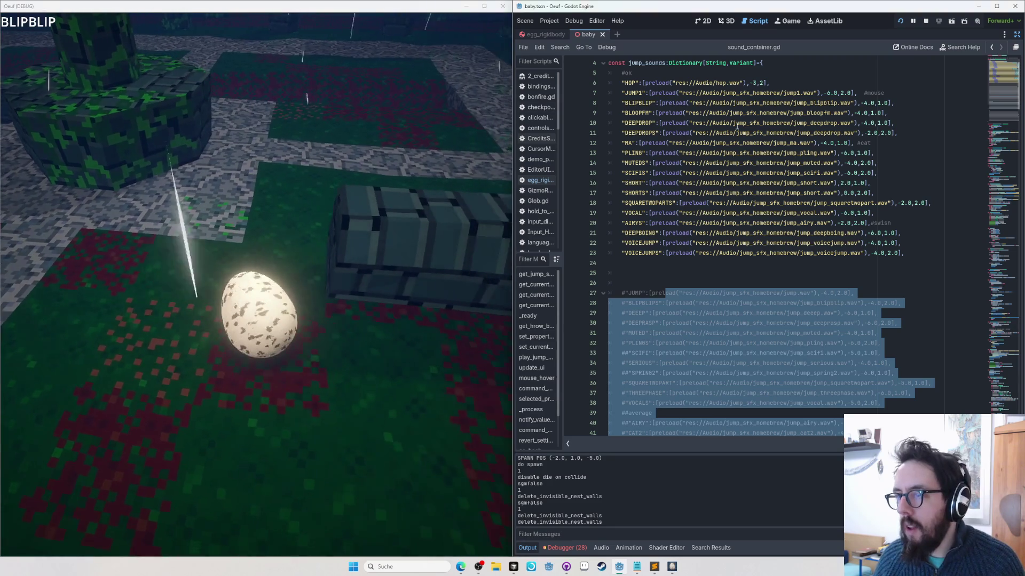
{"action": "triple_click", "coordinate": [705, 103]}
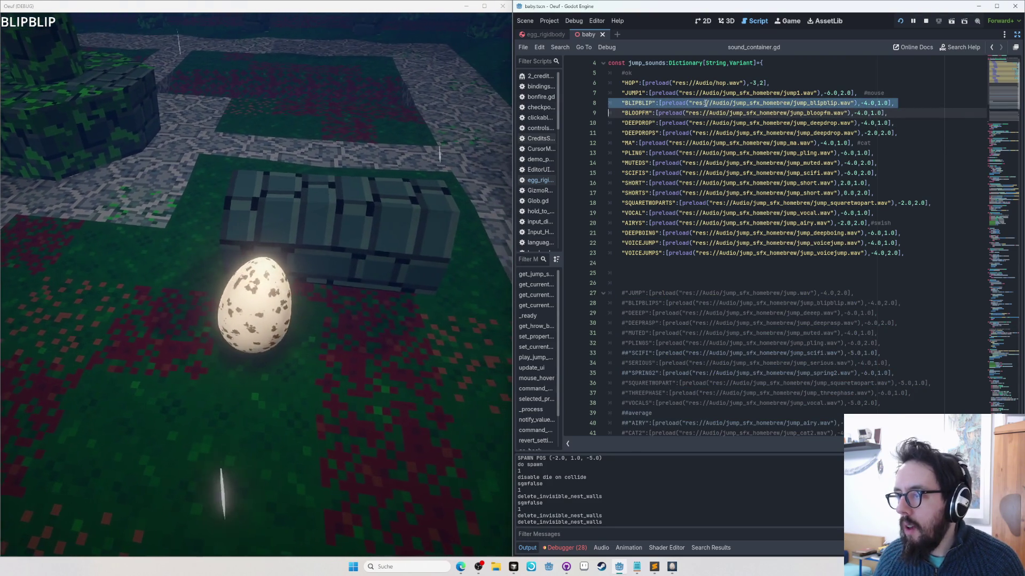
{"action": "key", "text": "ctrl+x"}
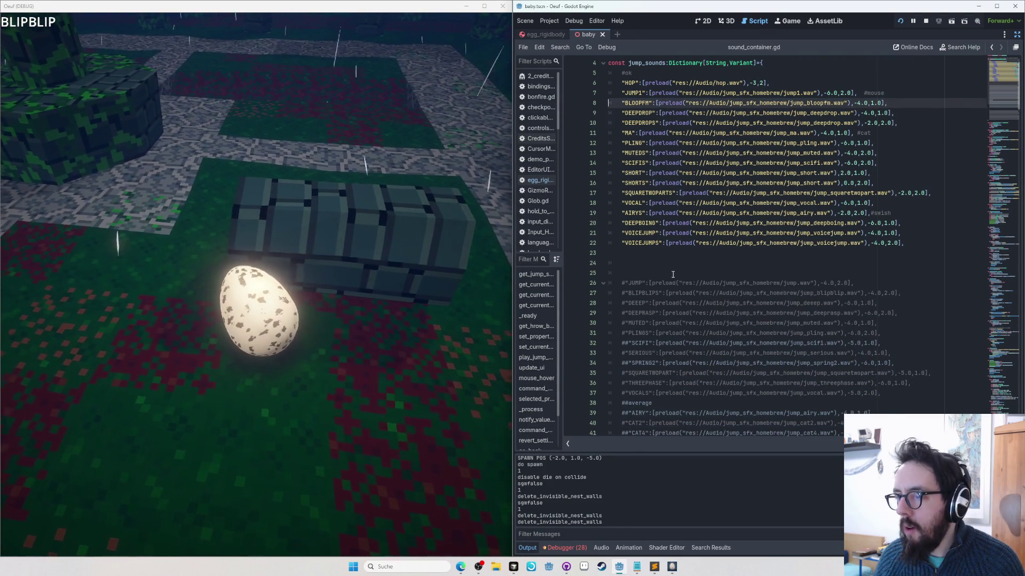
{"action": "left_click", "coordinate": [768, 274]}
{"action": "key", "text": "ctrl+v"}
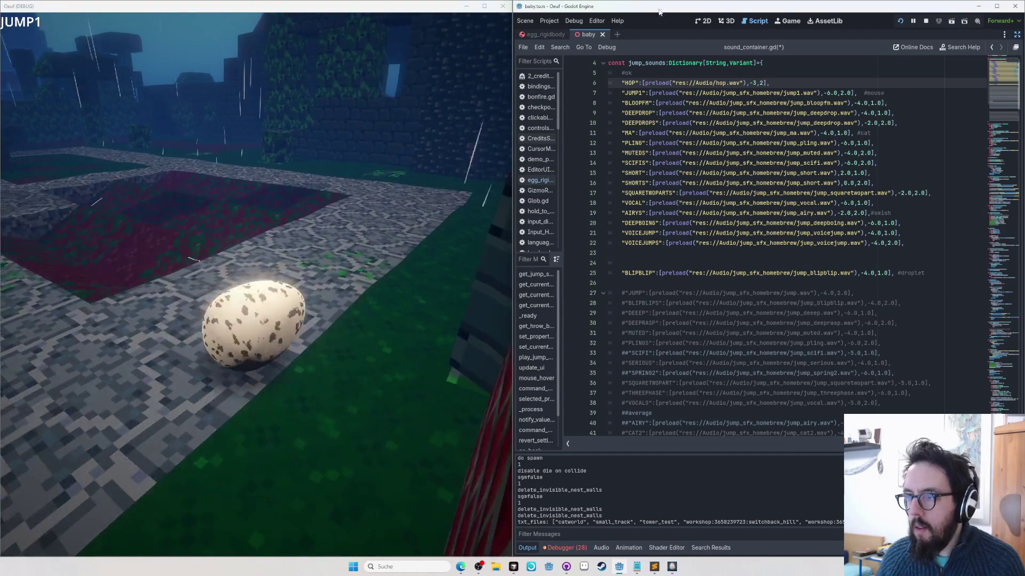
Step: Move the JUMP1 line down after BLIPBLIP in the new group
{"action": "key", "text": "Down"}
{"action": "key", "text": "shift+Down"}
{"action": "key", "text": "Delete"}
{"action": "left_click", "coordinate": [640, 273]}
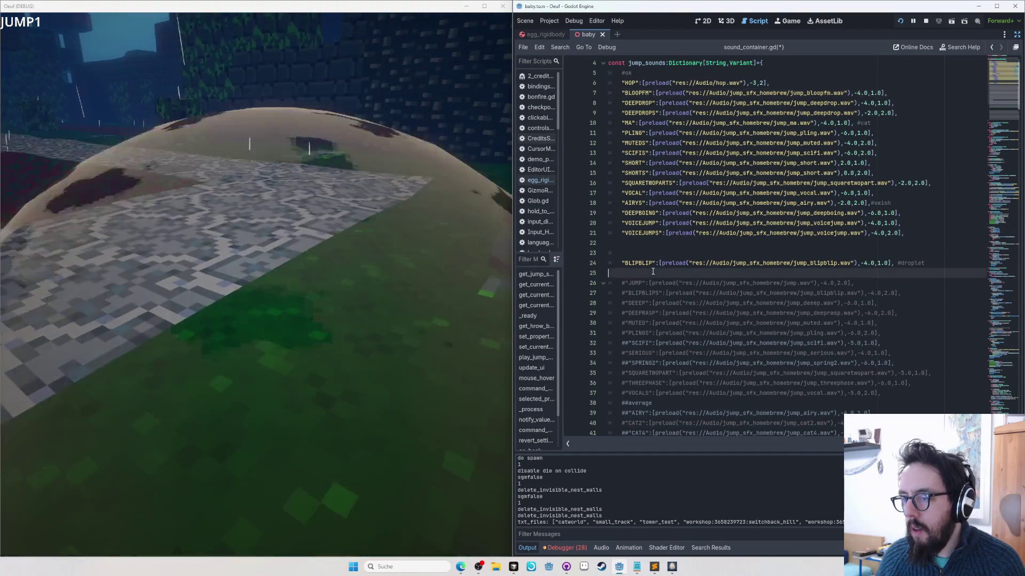
{"action": "key", "text": "ctrl+v"}
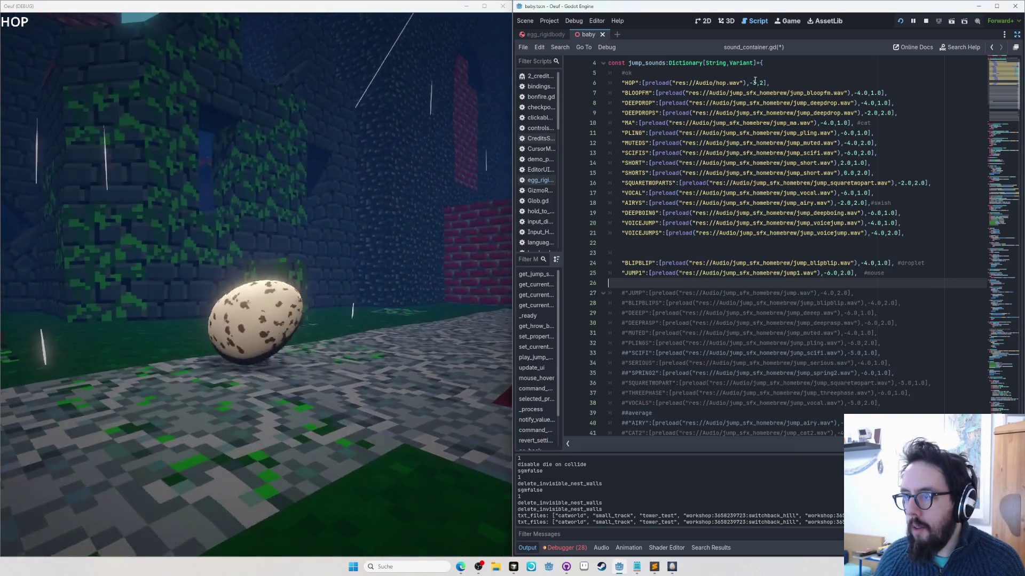
Step: Move HOP to the head of the new group, fix its indent and blank line, and run the game
{"action": "left_click", "coordinate": [754, 80]}
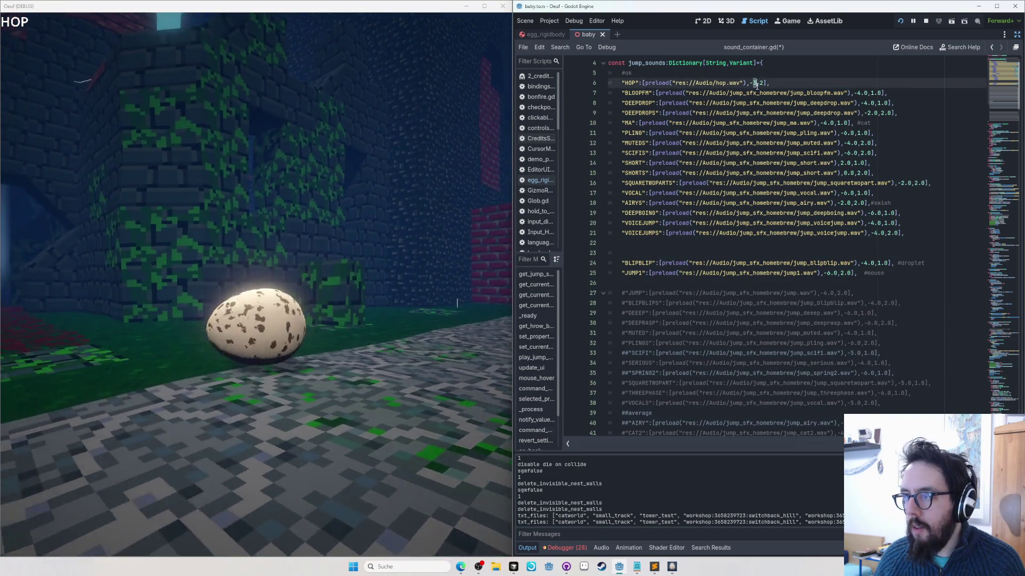
{"action": "key", "text": "ctrl+x"}
{"action": "left_click", "coordinate": [665, 243]}
{"action": "key", "text": "ctrl+v"}
{"action": "key", "text": "Up"}
{"action": "key", "text": "shift+Tab"}
{"action": "key", "text": "Down"}
{"action": "key", "text": "BackSpace"}
{"action": "key", "text": "F5"}
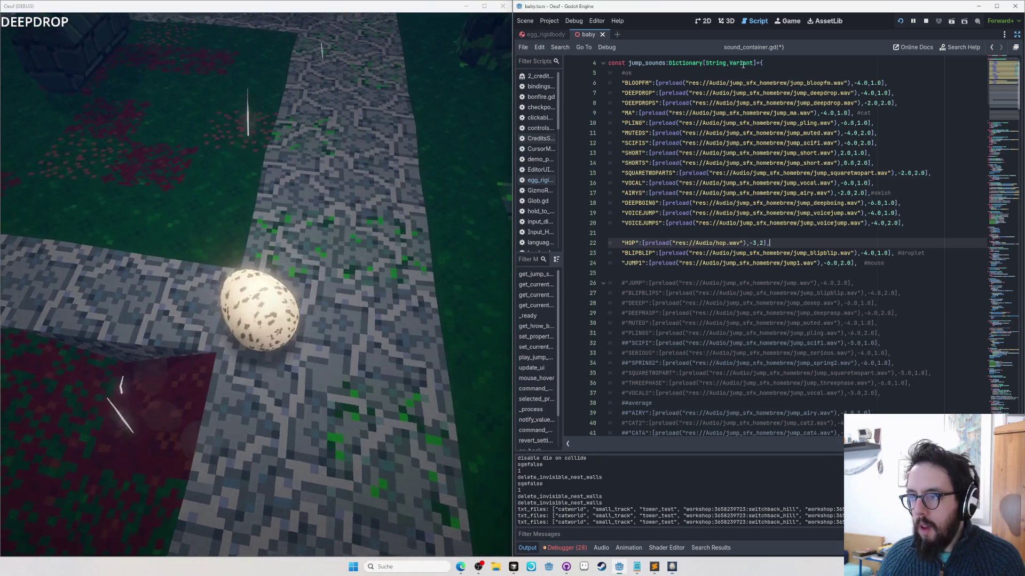
Step: Move the DEEPDROP entry below JUMP1 and run the game with F5 to test it
{"action": "triple_click", "coordinate": [726, 95]}
{"action": "key", "text": "Delete"}
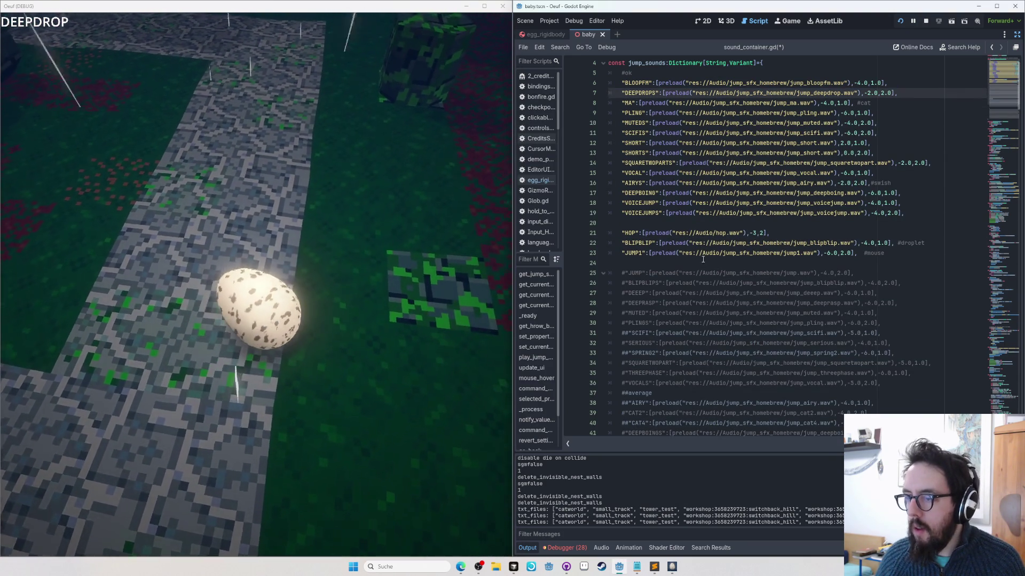
{"action": "left_click", "coordinate": [703, 263]}
{"action": "key", "text": "ctrl+v"}
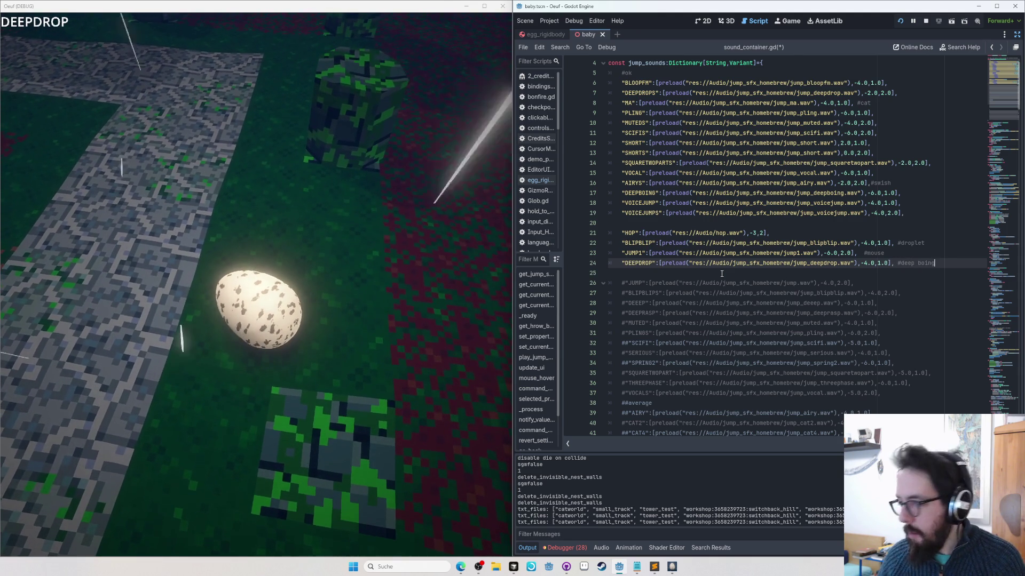
{"action": "key", "text": "F5"}
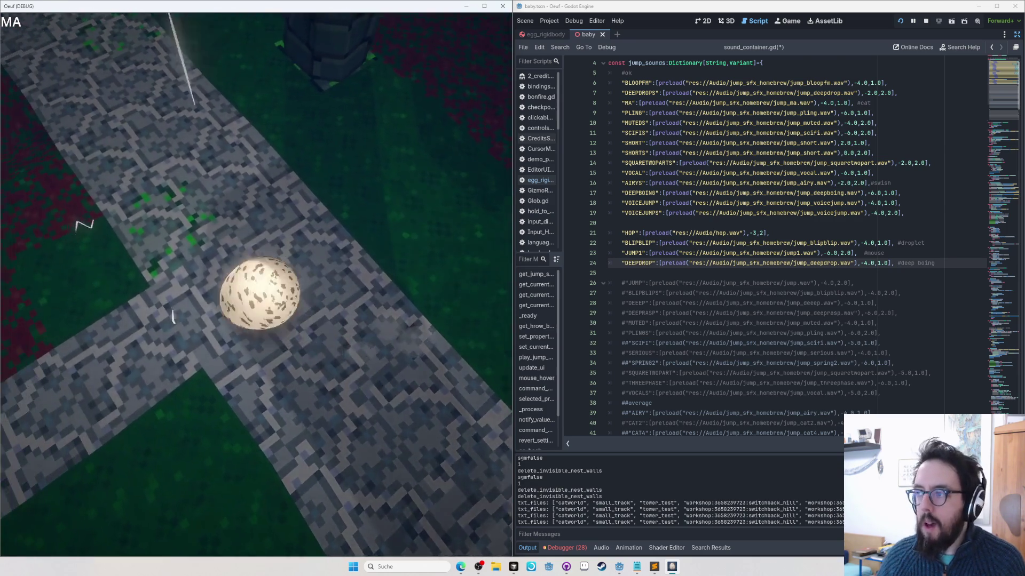
Step: Move the MA and AIRYS entries below DEEPDROP, then jump in game to compare the sounds
{"action": "key", "text": "alt+Tab"}
{"action": "triple_click", "coordinate": [726, 103]}
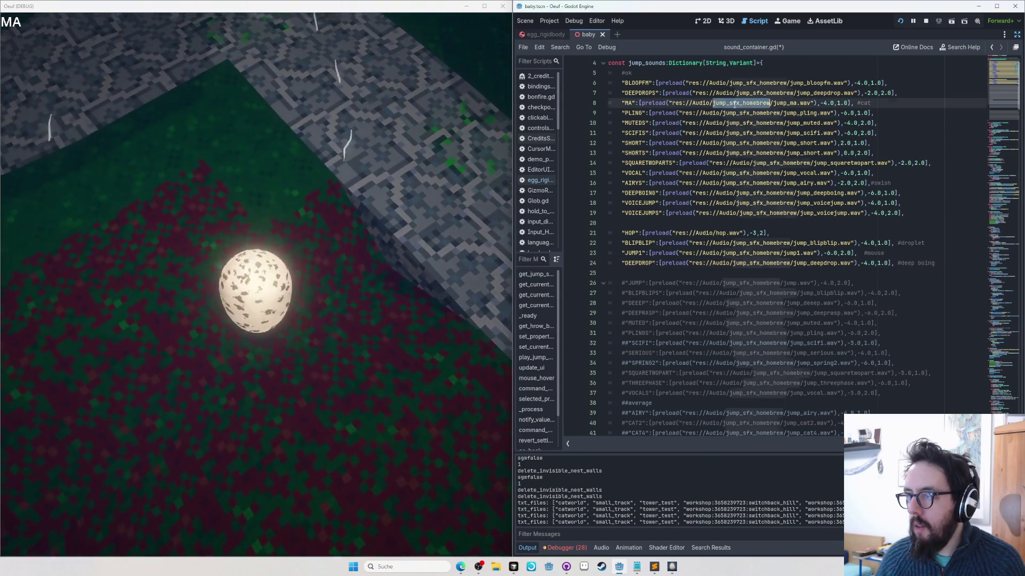
{"action": "key", "text": "BackSpace"}
{"action": "left_click", "coordinate": [714, 263]}
{"action": "key", "text": "ctrl+v"}
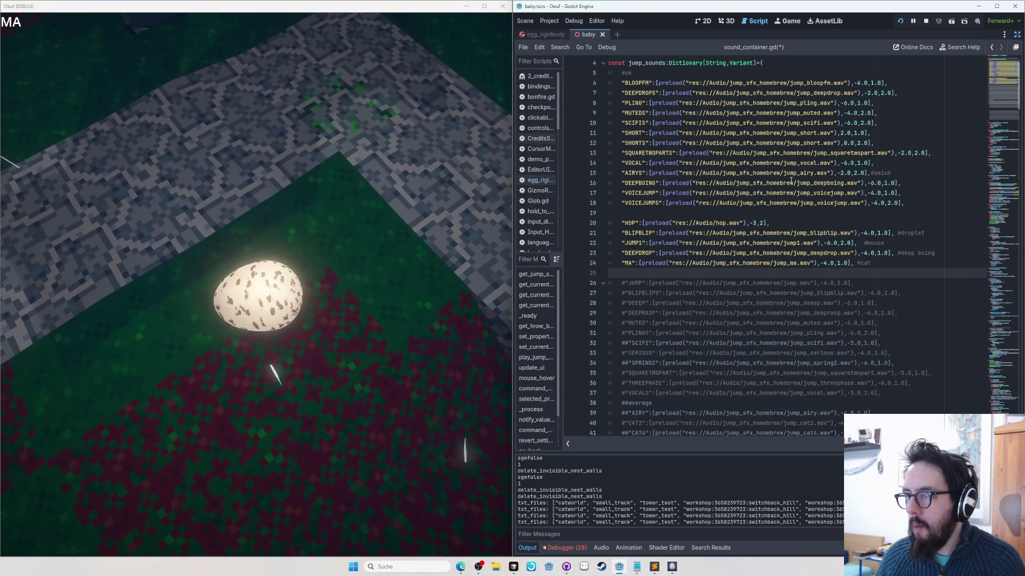
{"action": "triple_click", "coordinate": [784, 172]}
{"action": "key", "text": "BackSpace"}
{"action": "left_click", "coordinate": [751, 262]}
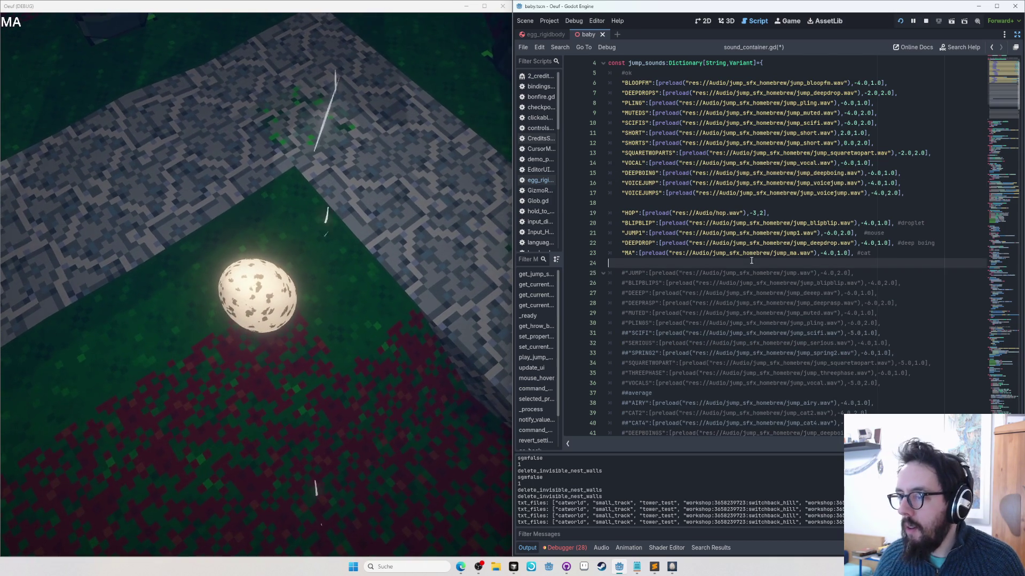
{"action": "key", "text": "ctrl+v"}
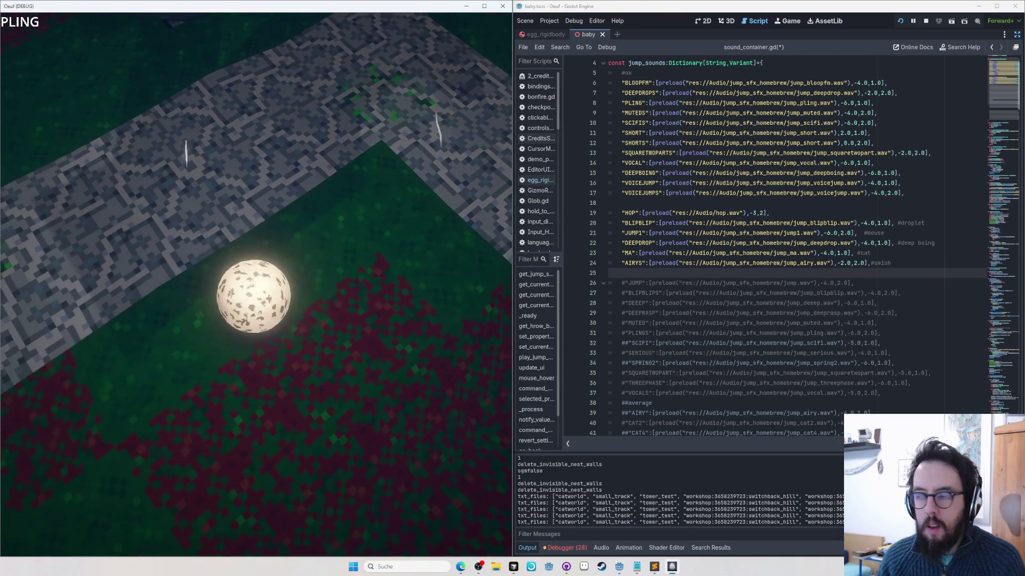
{"action": "key", "text": "space"}
{"action": "key", "text": "space"}
{"action": "key", "text": "space"}
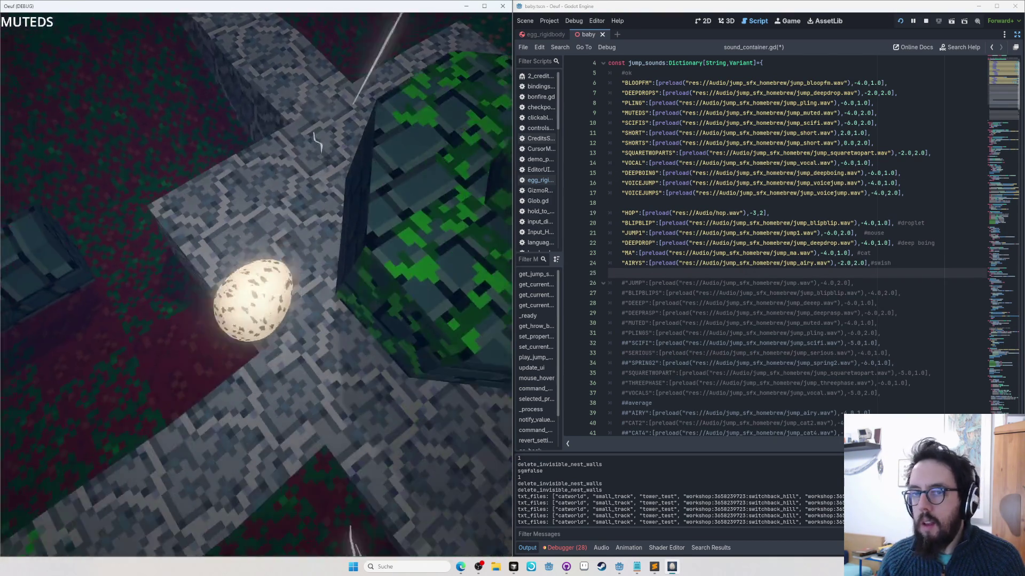
{"action": "key", "text": "space"}
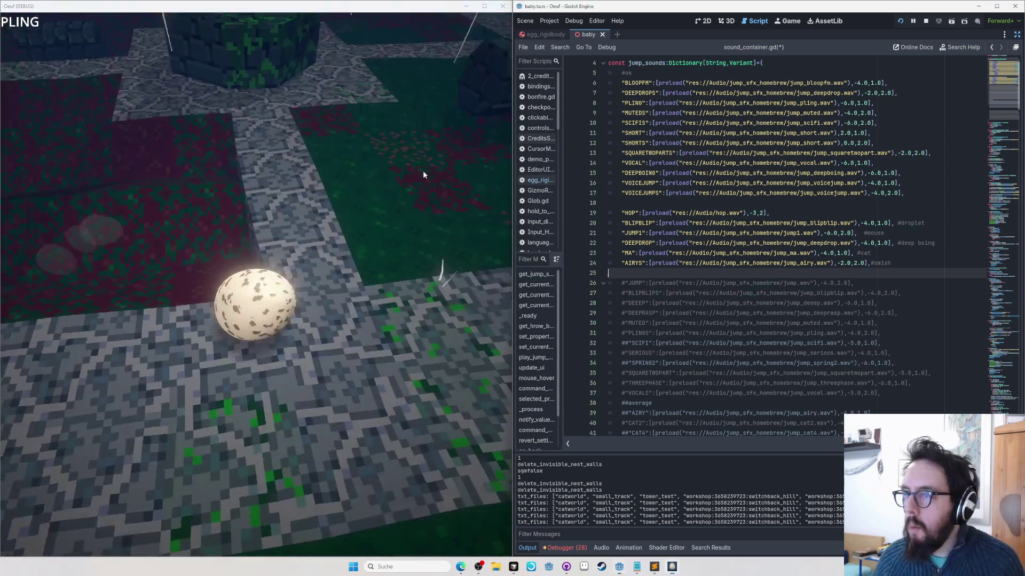
{"action": "key", "text": "alt+Tab"}
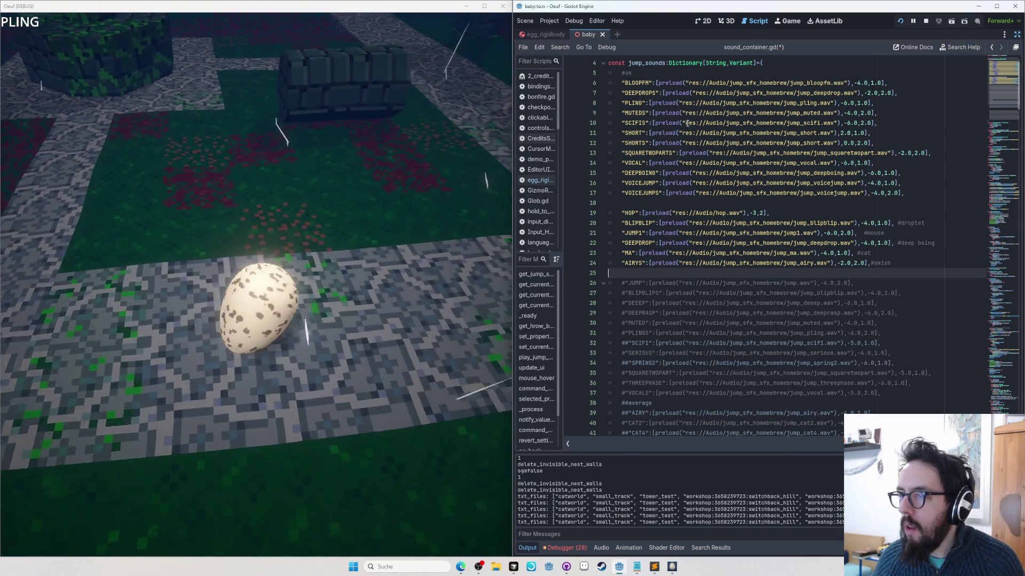
Step: Move PLING below BLIPBLIP with the comment '#pinball - close to d' and test it in game
{"action": "triple_click", "coordinate": [675, 101]}
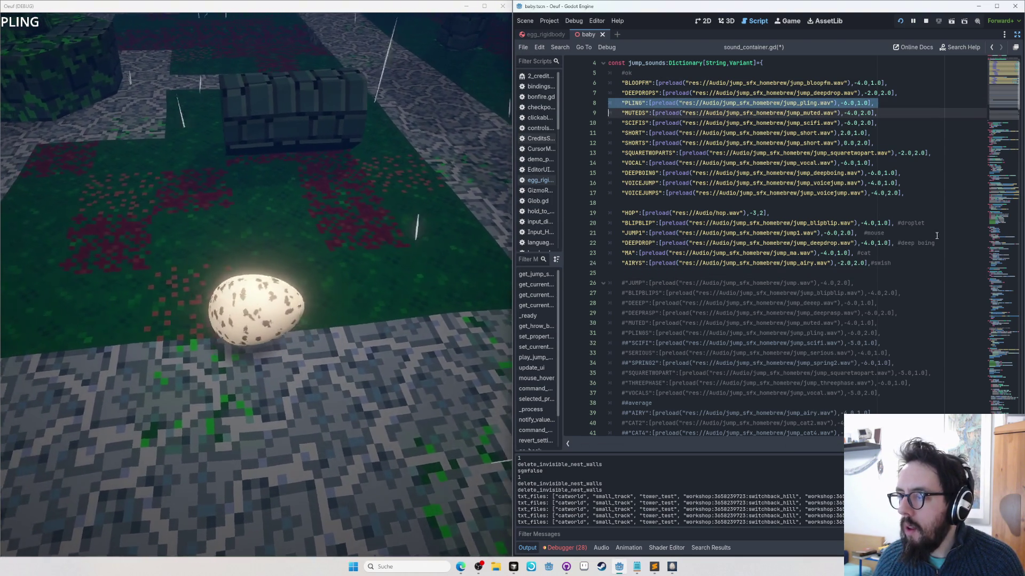
{"action": "key", "text": "ctrl+x"}
{"action": "left_click", "coordinate": [940, 216]}
{"action": "key", "text": "Return"}
{"action": "key", "text": "ctrl+v"}
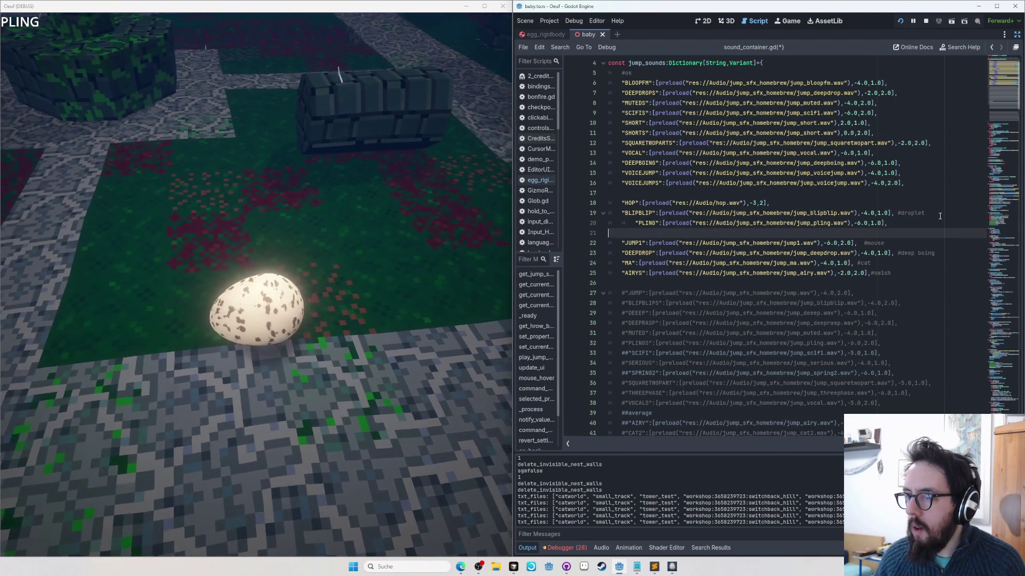
{"action": "key", "text": "BackSpace"}
{"action": "key", "text": "End"}
{"action": "type", "text": "#"}
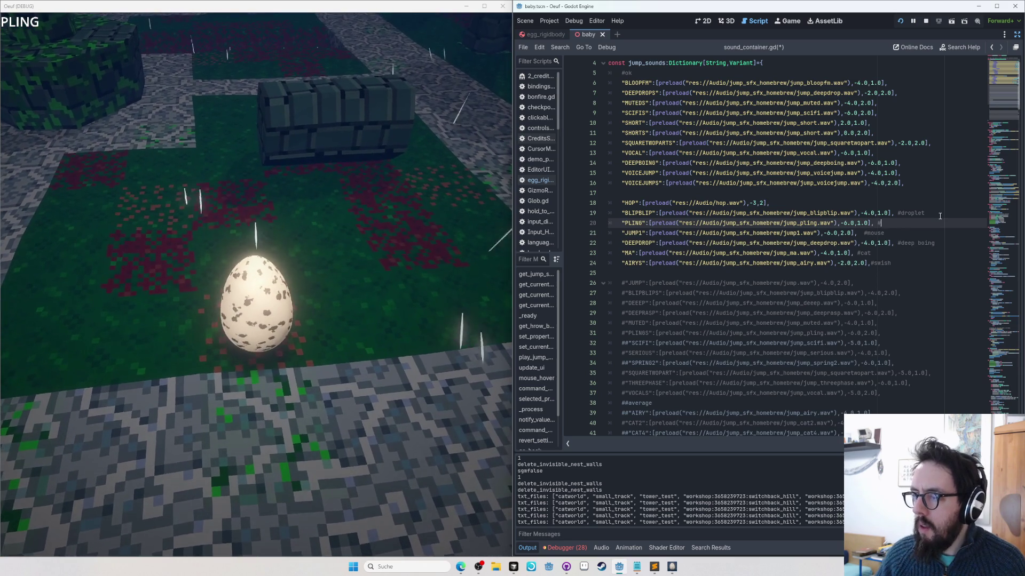
{"action": "type", "text": "pinball - close to droplet?"}
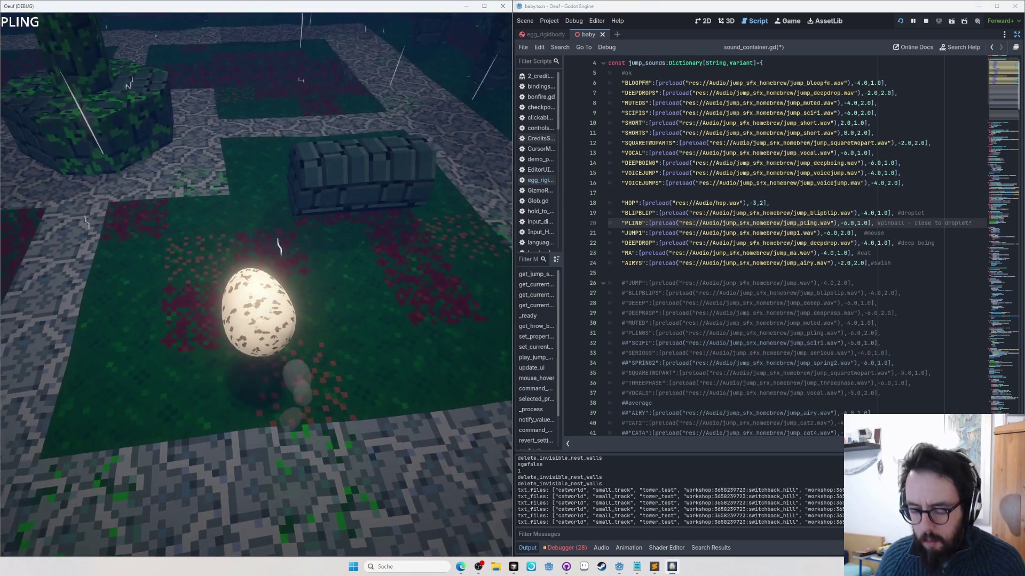
{"action": "left_click", "coordinate": [188, 380]}
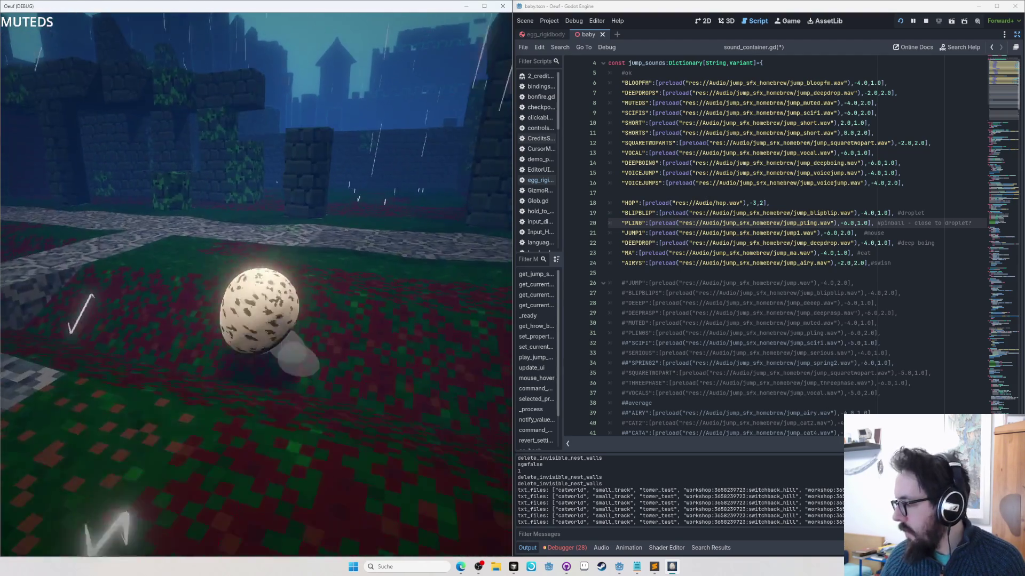
{"action": "key", "text": "e"}
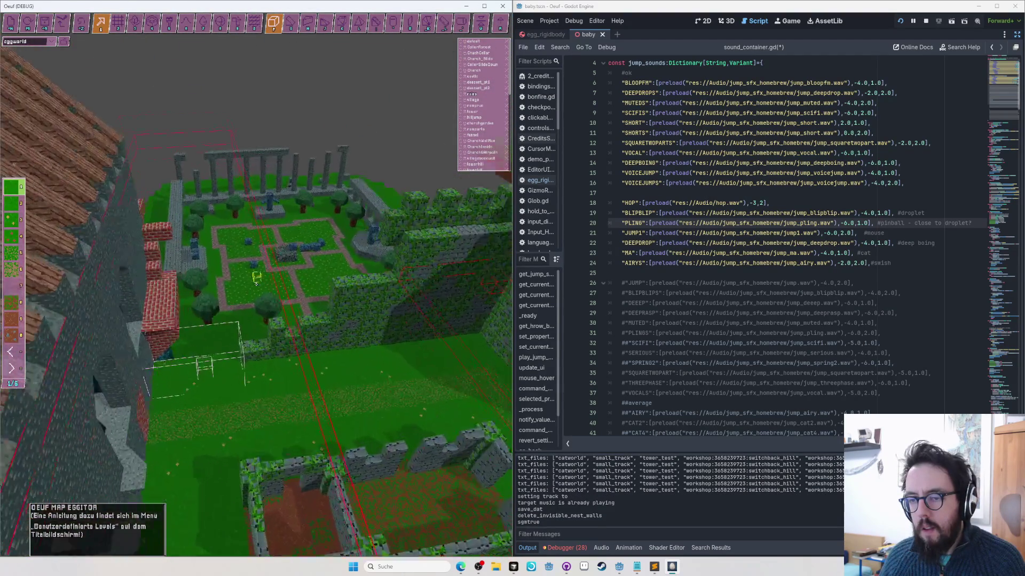
Step: Leave the map editor and jump the egg twice to hear the current jump sounds
{"action": "key", "text": "e"}
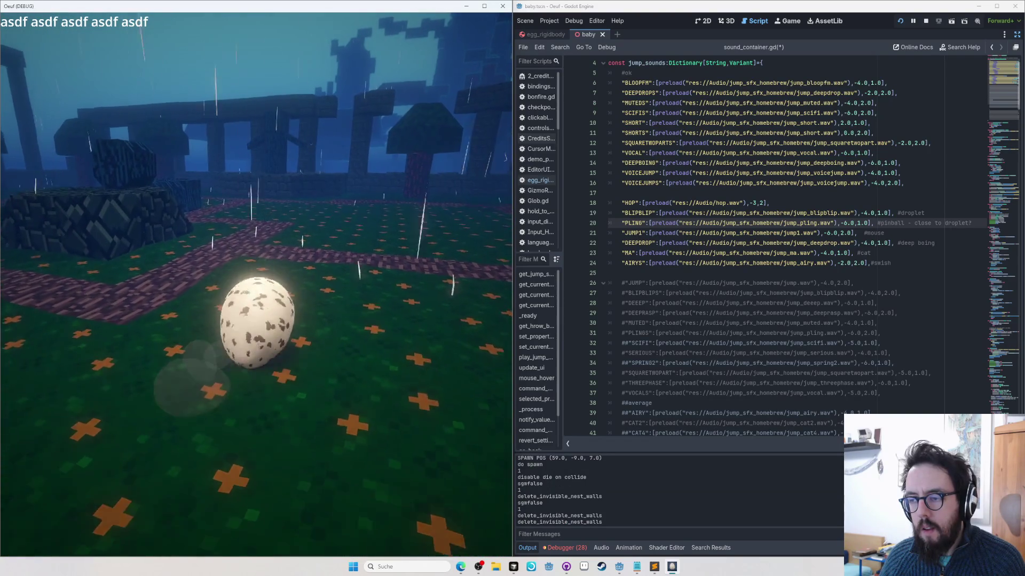
{"action": "key", "text": "space"}
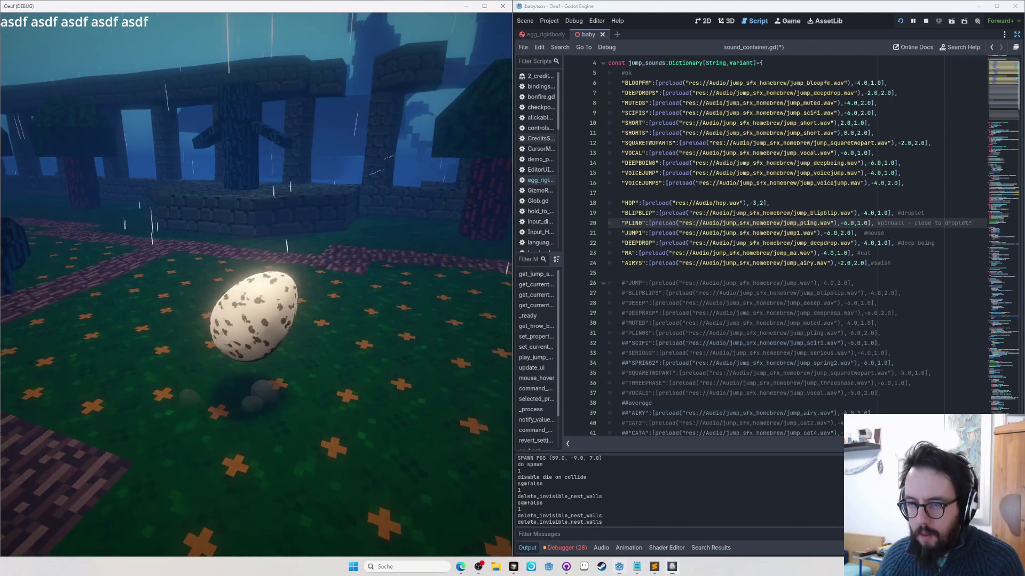
{"action": "key", "text": "space"}
{"action": "key", "text": "alt+Tab"}
Step: Move the MUTEDS entry from the top block to just after AIRYS
{"action": "triple_click", "coordinate": [704, 105]}
{"action": "key", "text": "ctrl+x"}
{"action": "left_click", "coordinate": [967, 264]}
{"action": "key", "text": "ctrl+v"}
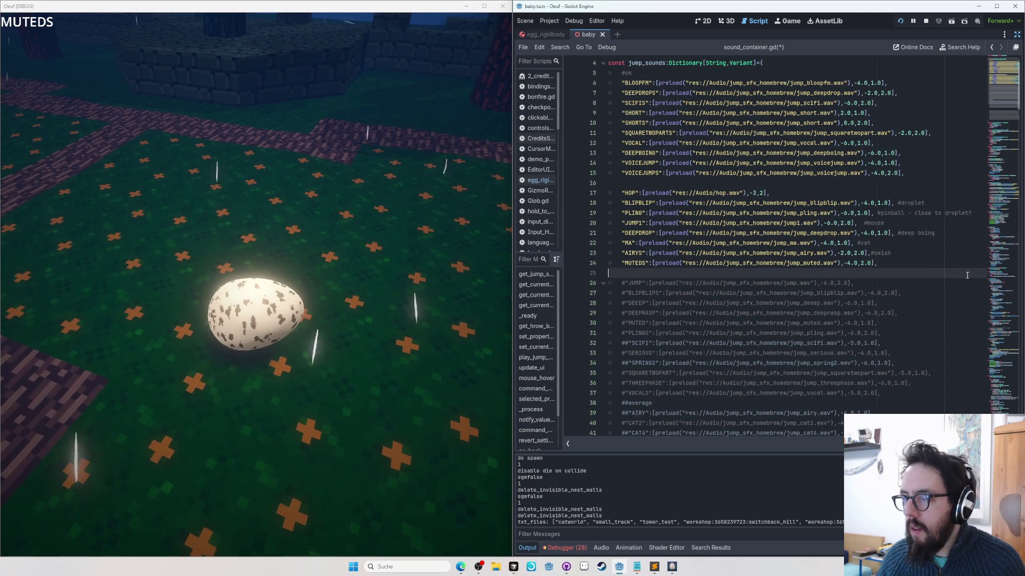
{"action": "left_click", "coordinate": [915, 266]}
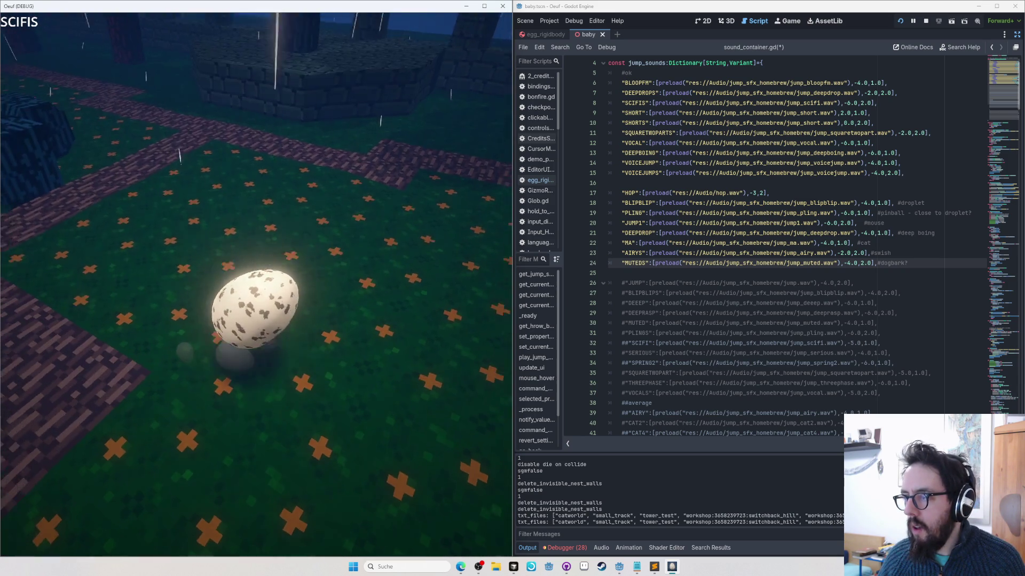
{"action": "key", "text": "alt+Tab"}
Step: Move the SCIFIS entry below PLING and remove the leftover empty line
{"action": "left_click", "coordinate": [740, 103]}
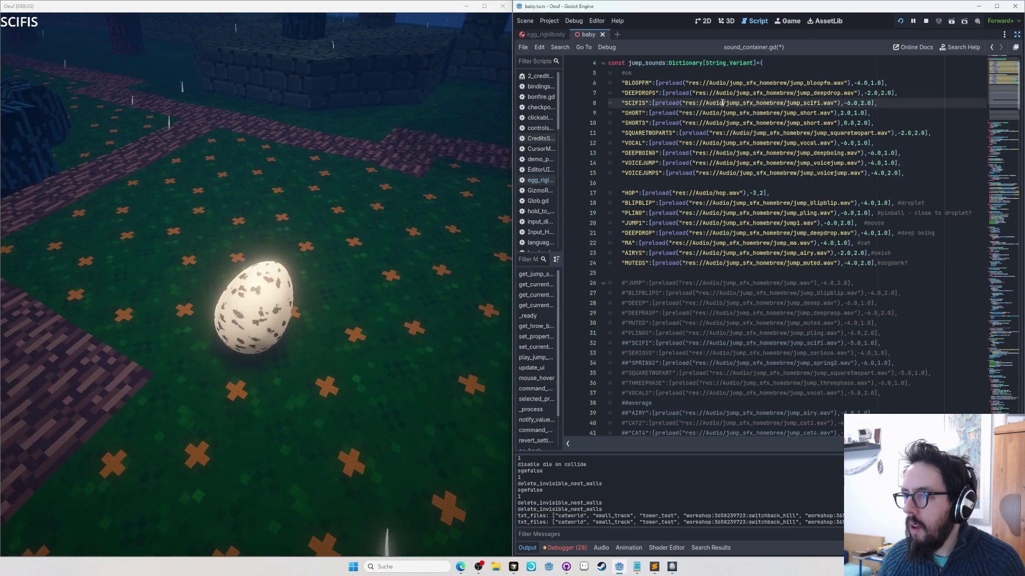
{"action": "key", "text": "ctrl+x"}
{"action": "left_click", "coordinate": [979, 203]}
{"action": "key", "text": "Return"}
{"action": "key", "text": "ctrl+v"}
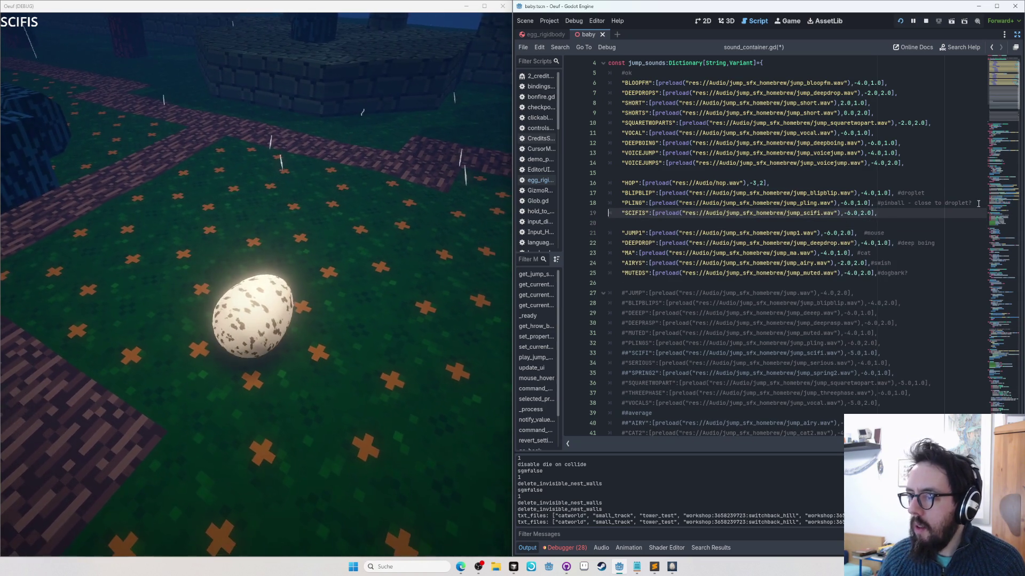
{"action": "key", "text": "Down"}
{"action": "key", "text": "Delete"}
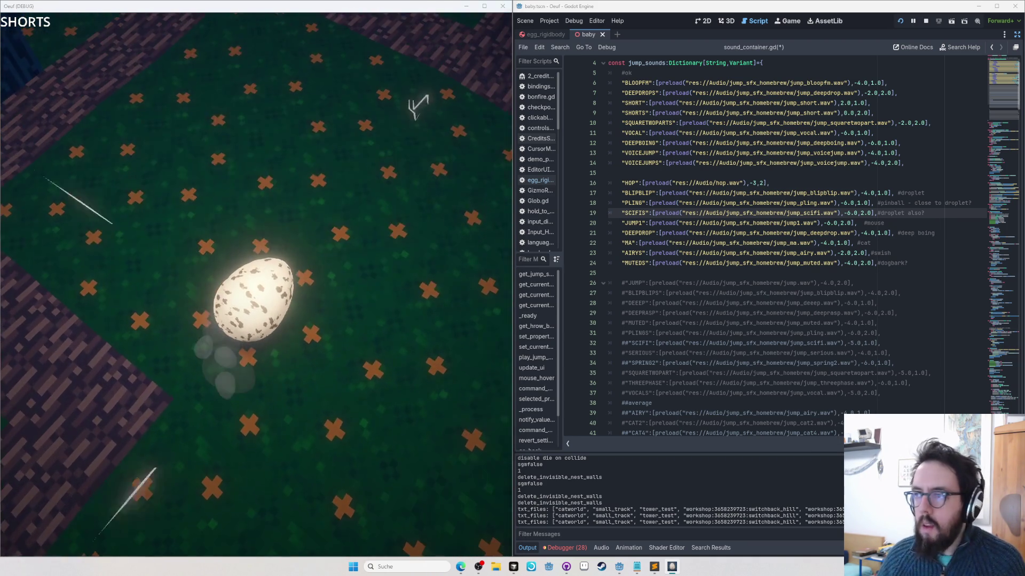
Step: Move the SHORT and SHORTS entries below the HOP entry
{"action": "left_click_drag", "start_coordinate": [870, 113], "coordinate": [907, 94]}
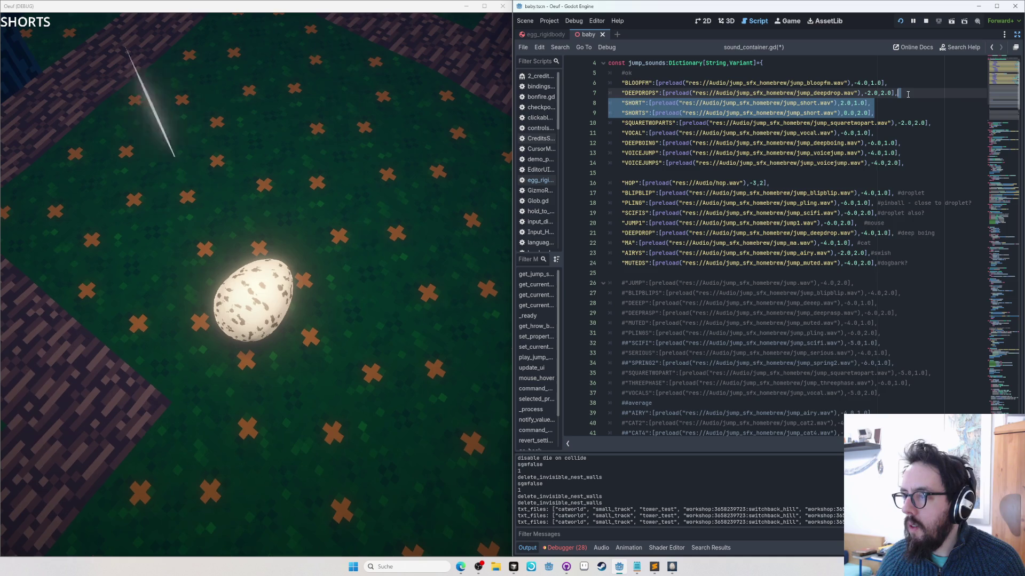
{"action": "key", "text": "BackSpace"}
{"action": "key", "text": "ctrl+v"}
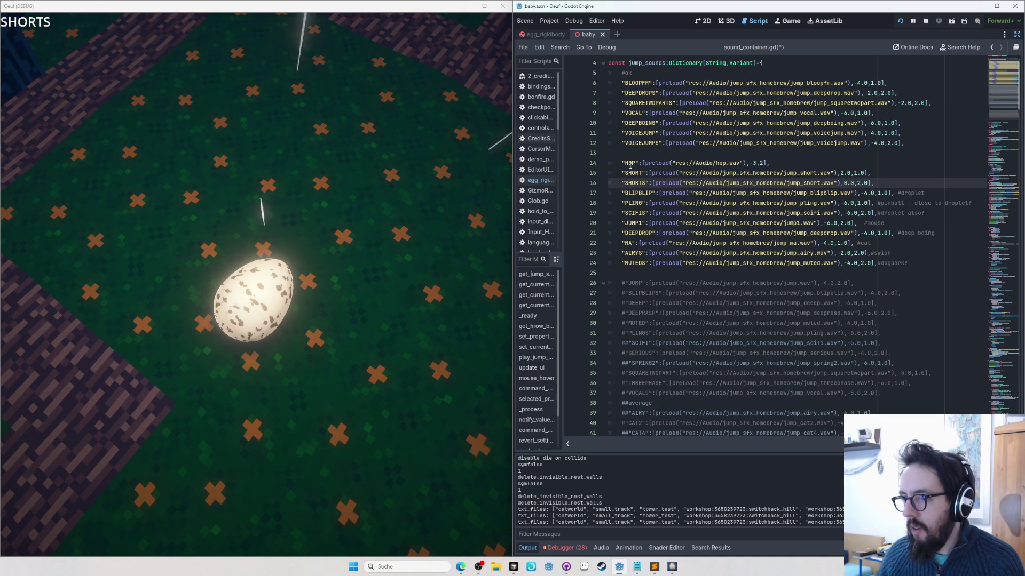
{"action": "key", "text": "Up"}
{"action": "key", "text": "Up"}
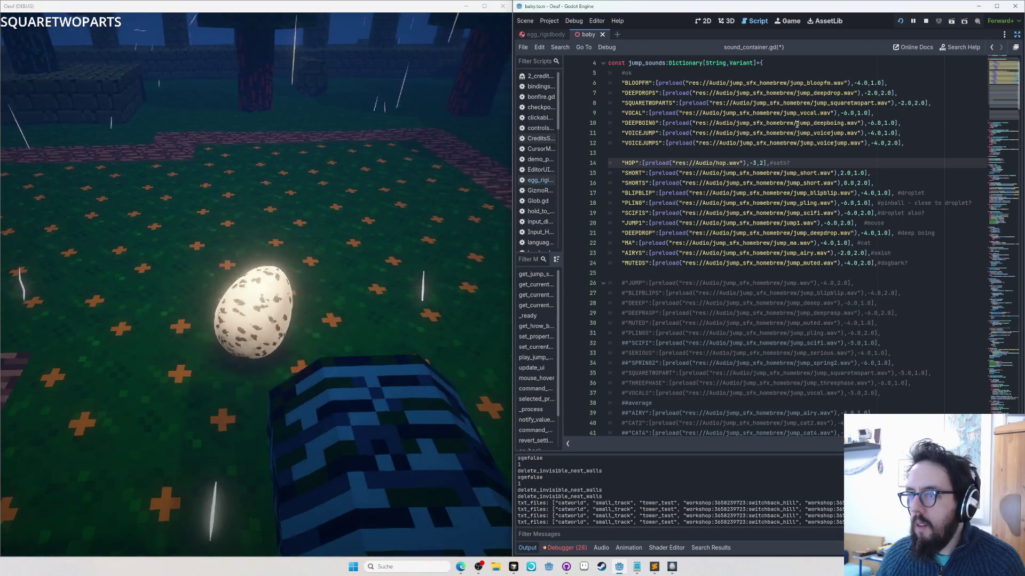
Step: Move SQUARETWOPARTS after AIRYS with the comment 'like airys?' and test it in game
{"action": "left_click", "coordinate": [939, 103]}
{"action": "key", "text": "ctrl+x"}
{"action": "left_click", "coordinate": [932, 244]}
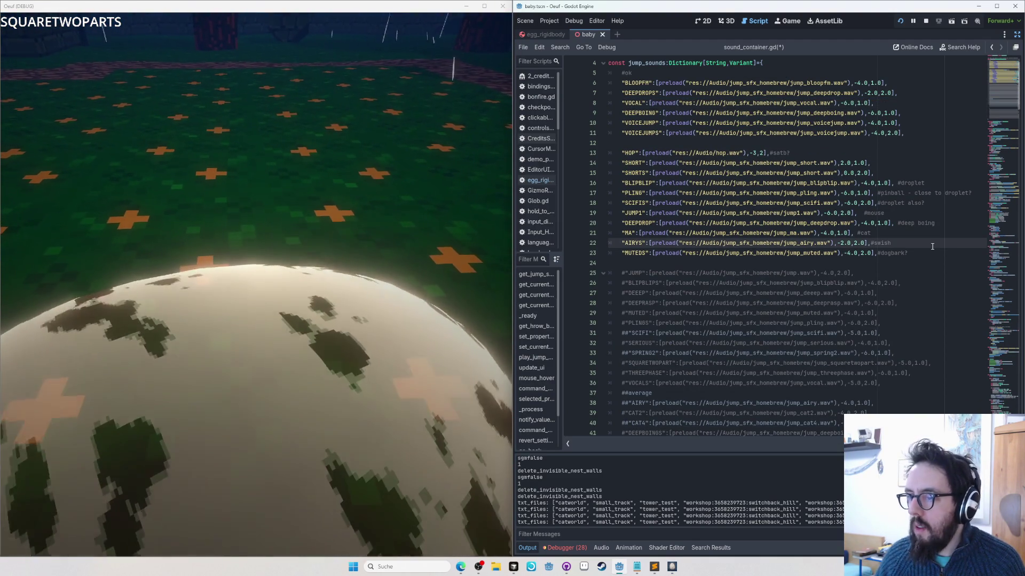
{"action": "key", "text": "Return"}
{"action": "key", "text": "ctrl+v"}
{"action": "key", "text": "BackSpace"}
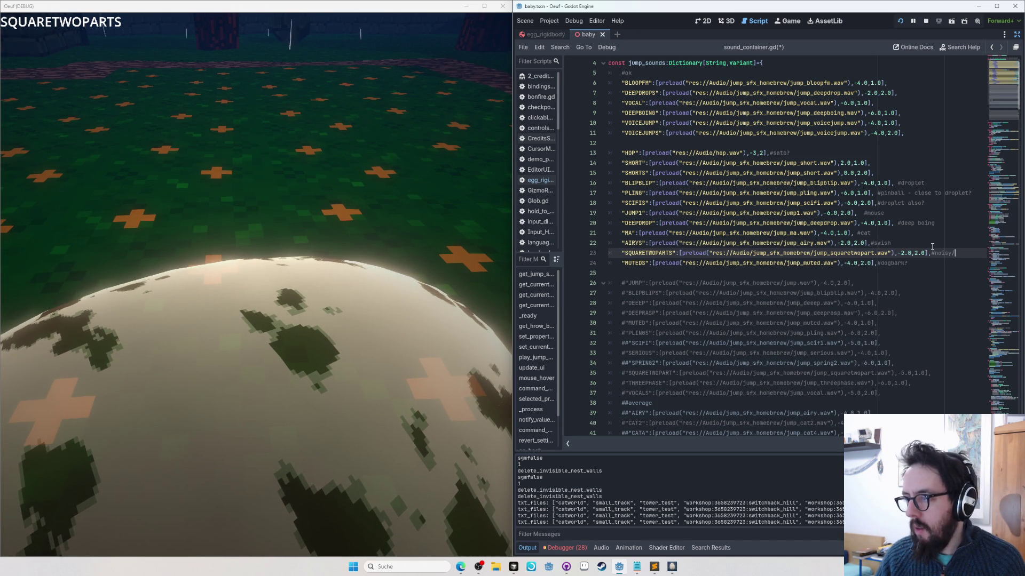
{"action": "type", "text": "like airys?"}
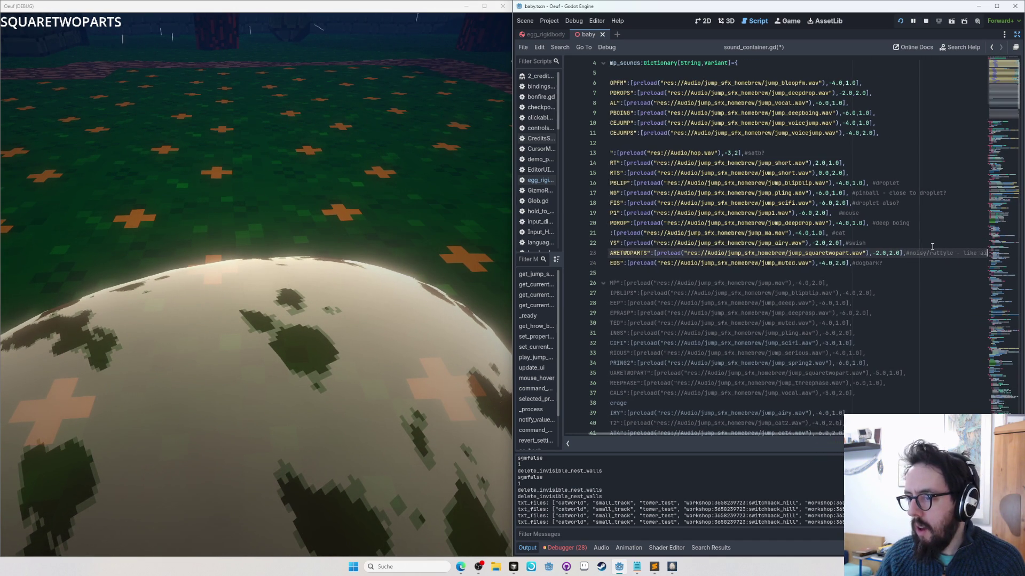
{"action": "key", "text": "Home"}
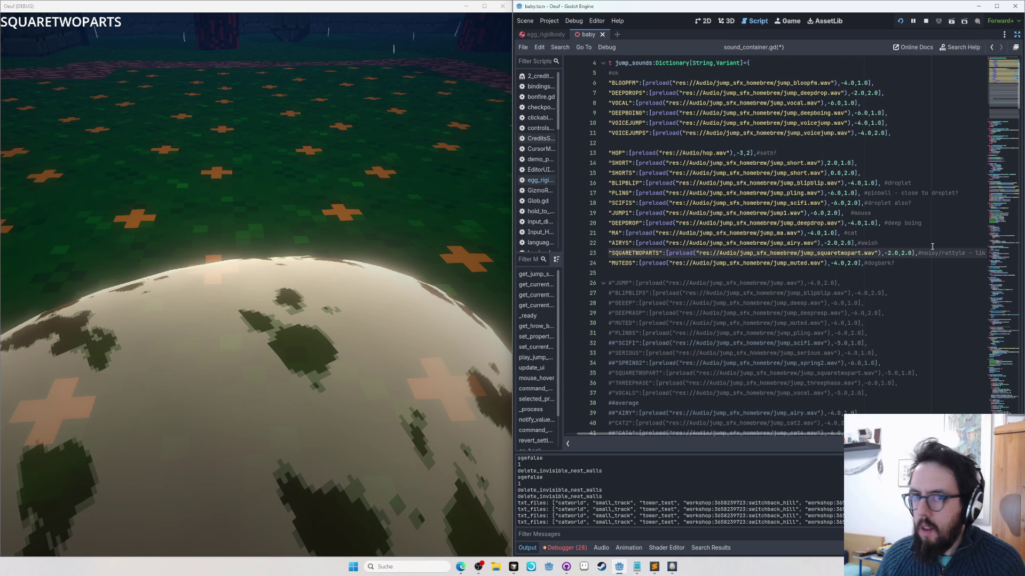
{"action": "key", "text": "alt+Tab"}
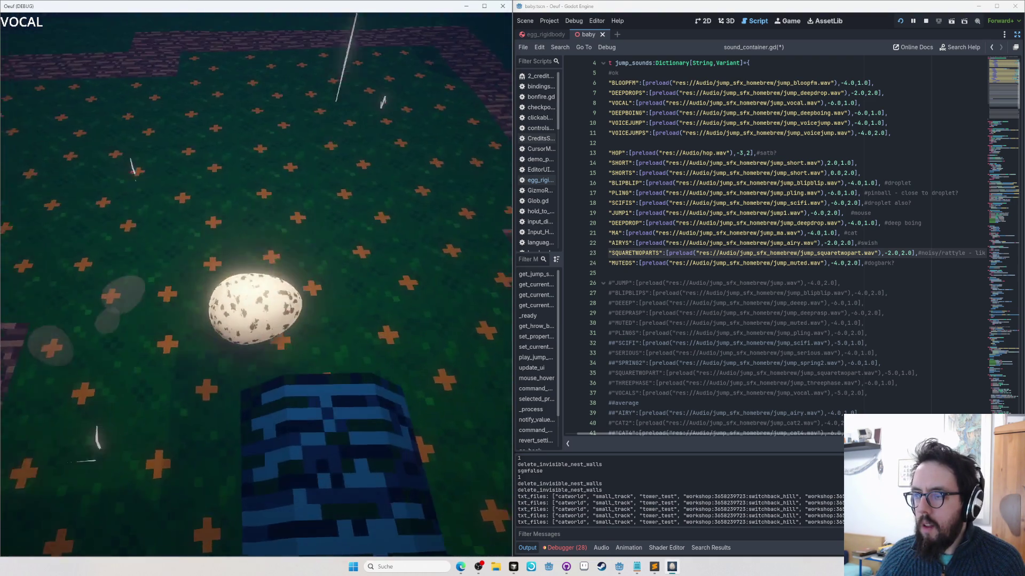
{"action": "key", "text": "alt+Tab"}
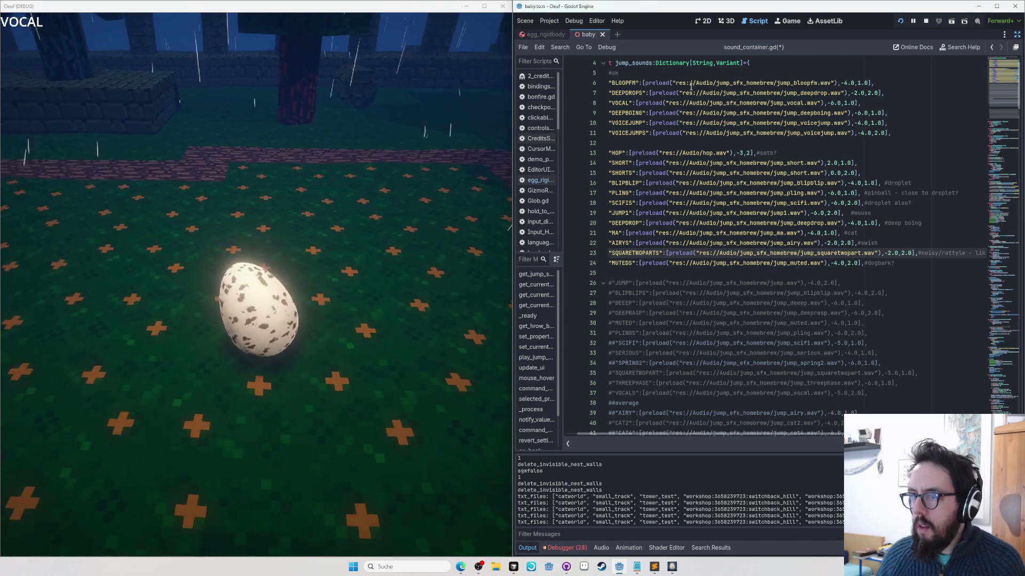
Step: Move the VOCAL entry from the top block to just after MUTEDS and test it in game
{"action": "left_click", "coordinate": [689, 103]}
{"action": "key", "text": "ctrl+x"}
{"action": "left_click", "coordinate": [941, 172]}
{"action": "left_click", "coordinate": [930, 254]}
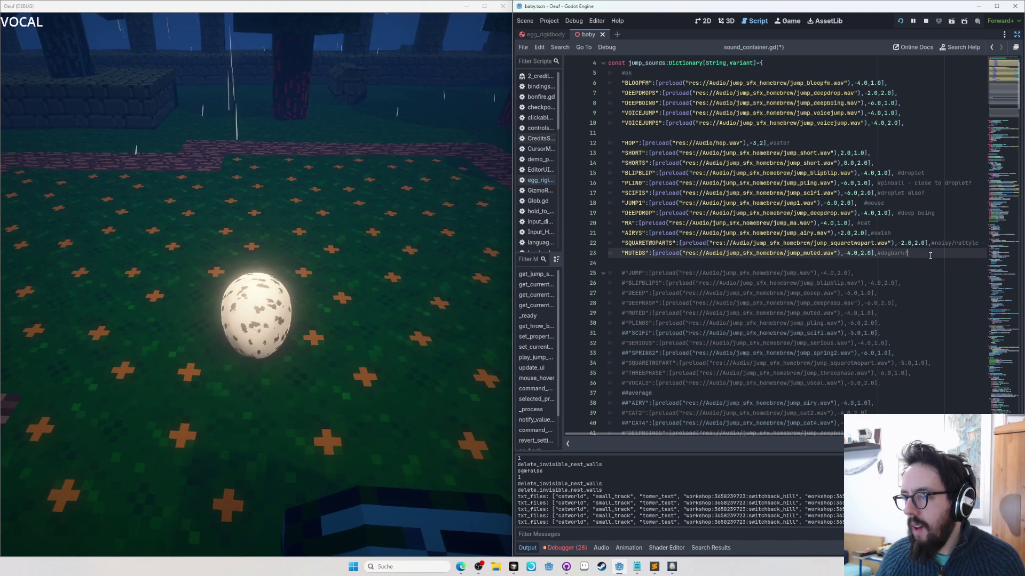
{"action": "key", "text": "Up"}
{"action": "key", "text": "Up"}
{"action": "key", "text": "Up"}
{"action": "key", "text": "Down"}
{"action": "key", "text": "Down"}
{"action": "key", "text": "Down"}
{"action": "key", "text": "Down"}
{"action": "key", "text": "Down"}
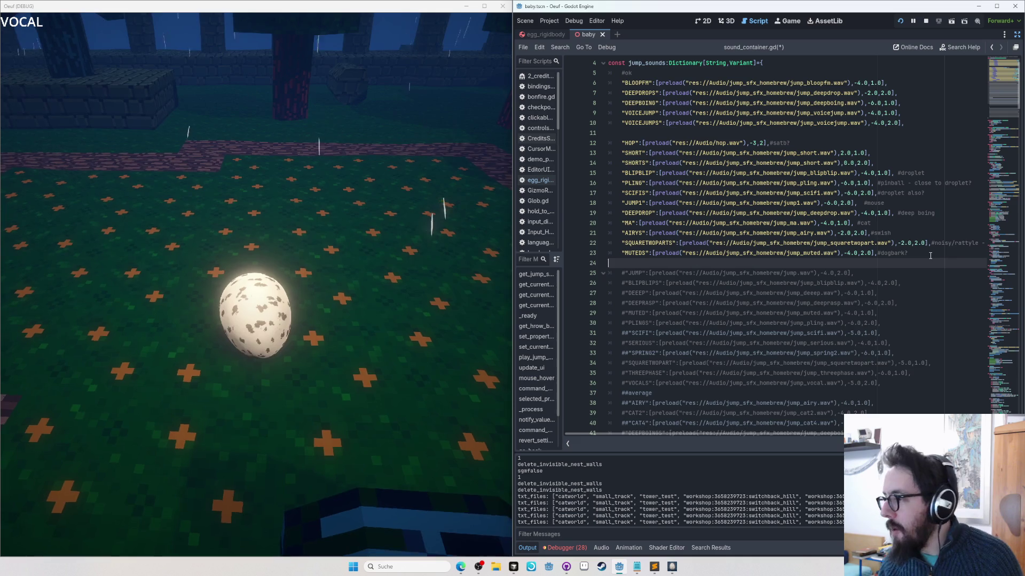
{"action": "key", "text": "ctrl+v"}
{"action": "key", "text": "Left"}
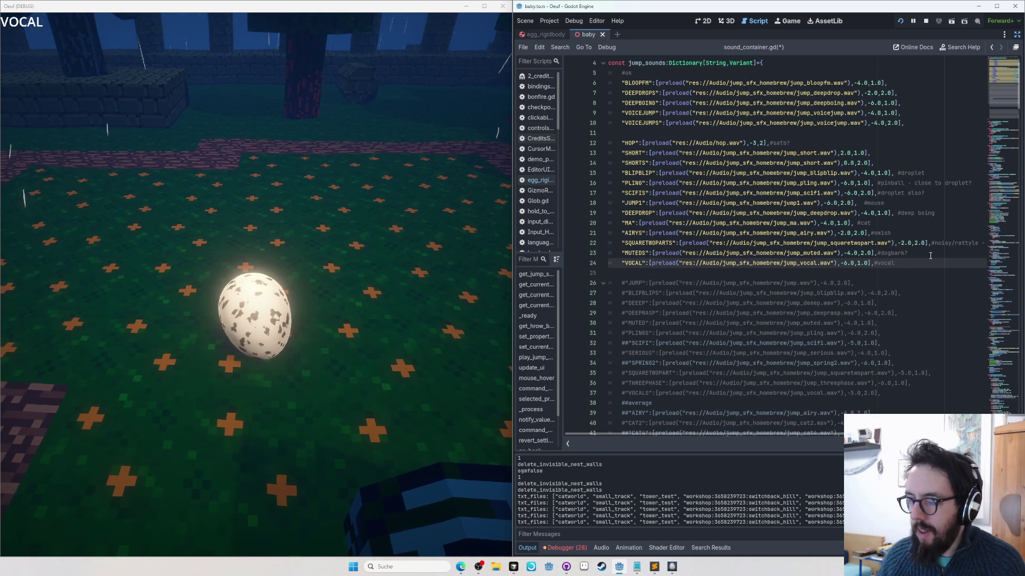
{"action": "left_click", "coordinate": [234, 278]}
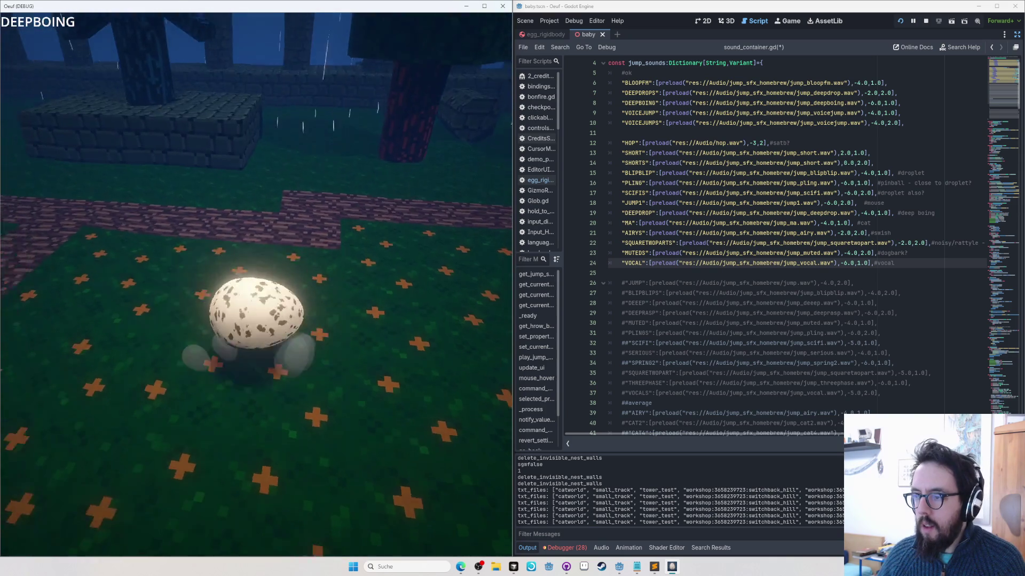
{"action": "left_click", "coordinate": [605, 157]}
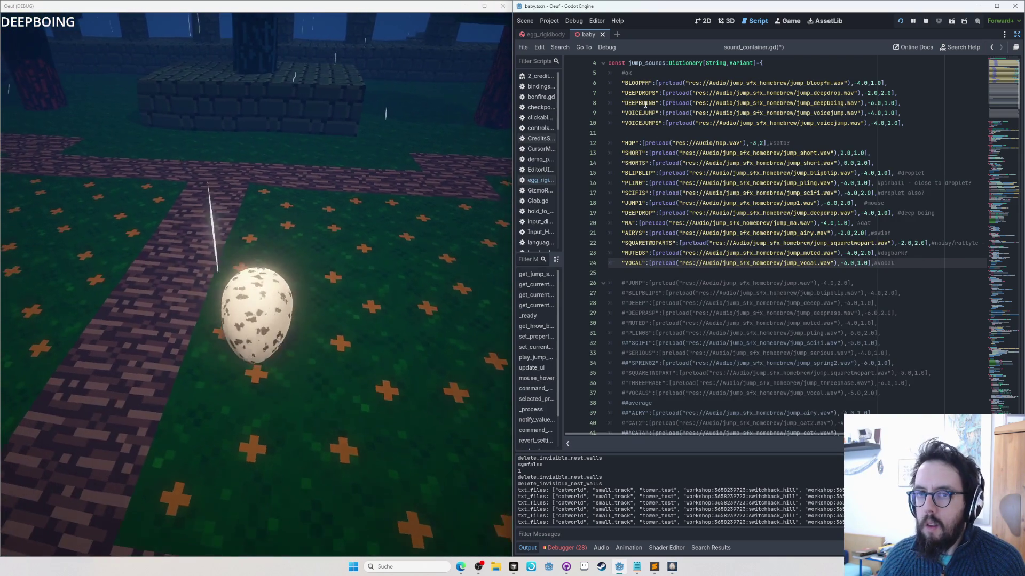
Step: Move DEEPBOING below SHORTS, remove its extra indent and blank line, then test jumps in game
{"action": "triple_click", "coordinate": [645, 104]}
{"action": "key", "text": "ctrl+x"}
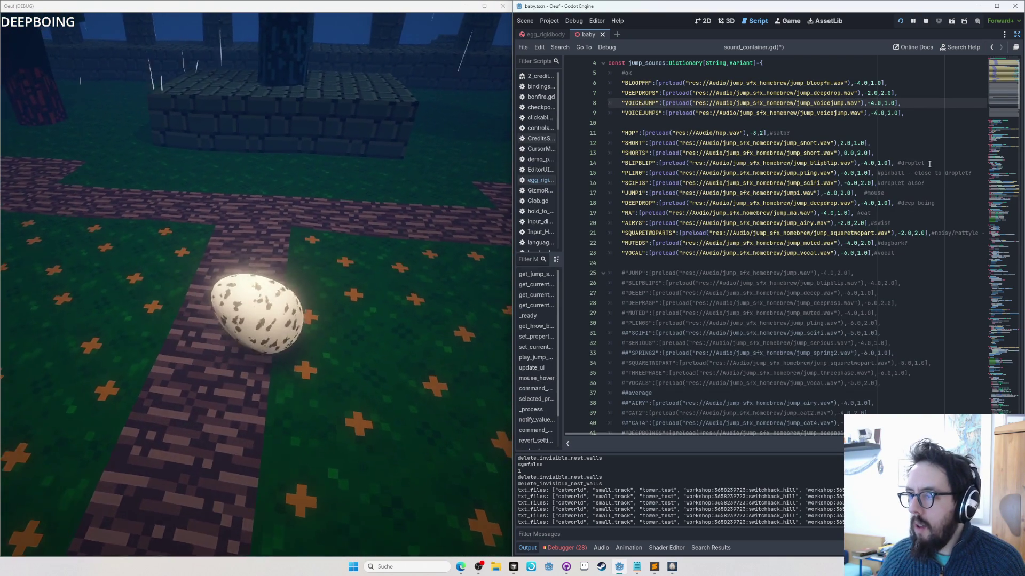
{"action": "left_click", "coordinate": [922, 155]}
{"action": "key", "text": "Return"}
{"action": "key", "text": "ctrl+v"}
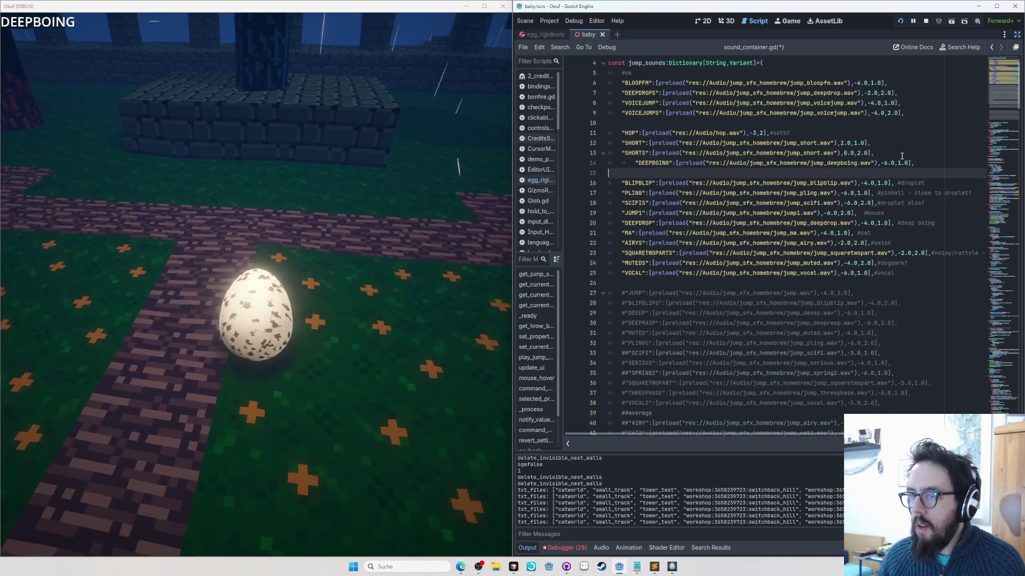
{"action": "key", "text": "shift+Tab"}
{"action": "key", "text": "Delete"}
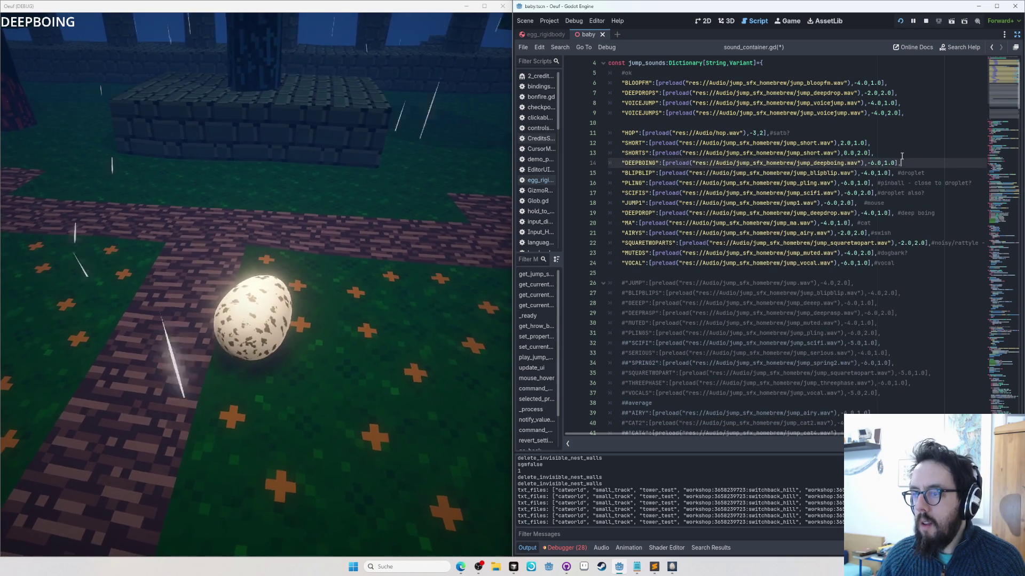
{"action": "left_click", "coordinate": [4, 41]}
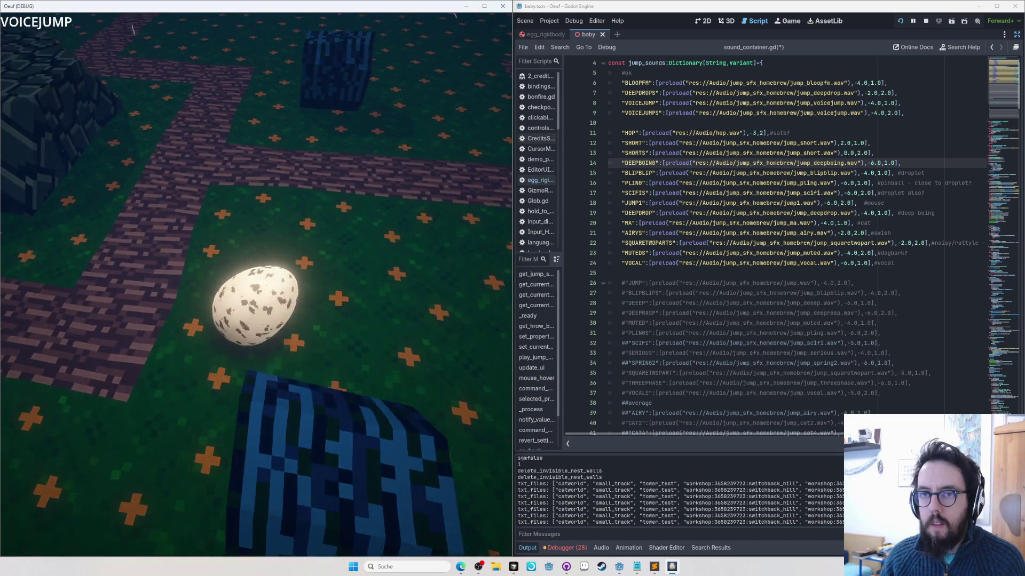
{"action": "left_click", "coordinate": [763, 163]}
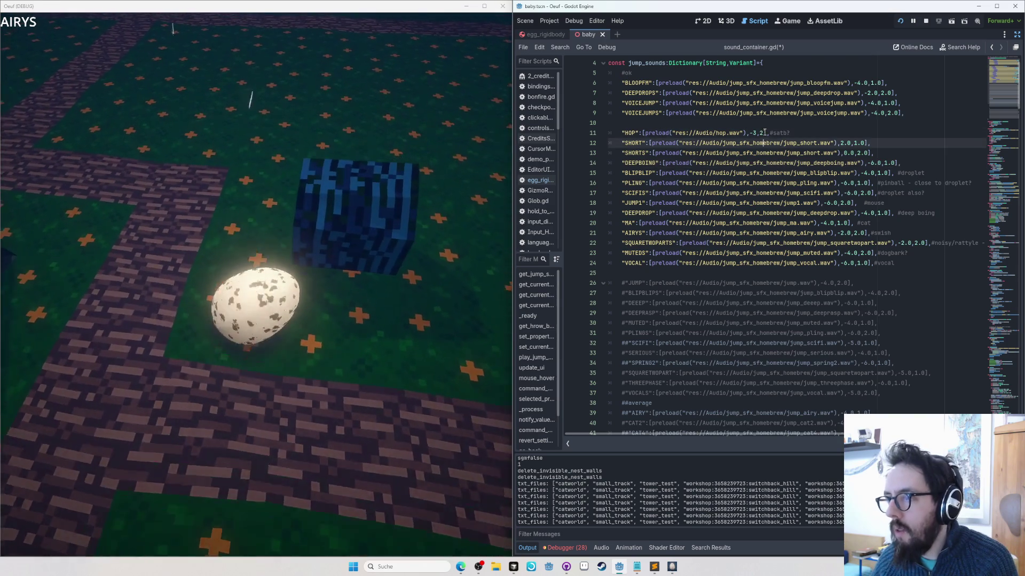
Step: Review the jump-sound list, jump twice in game, and save sound_container.gd
{"action": "key", "text": "Down"}
{"action": "key", "text": "Down"}
{"action": "key", "text": "Down"}
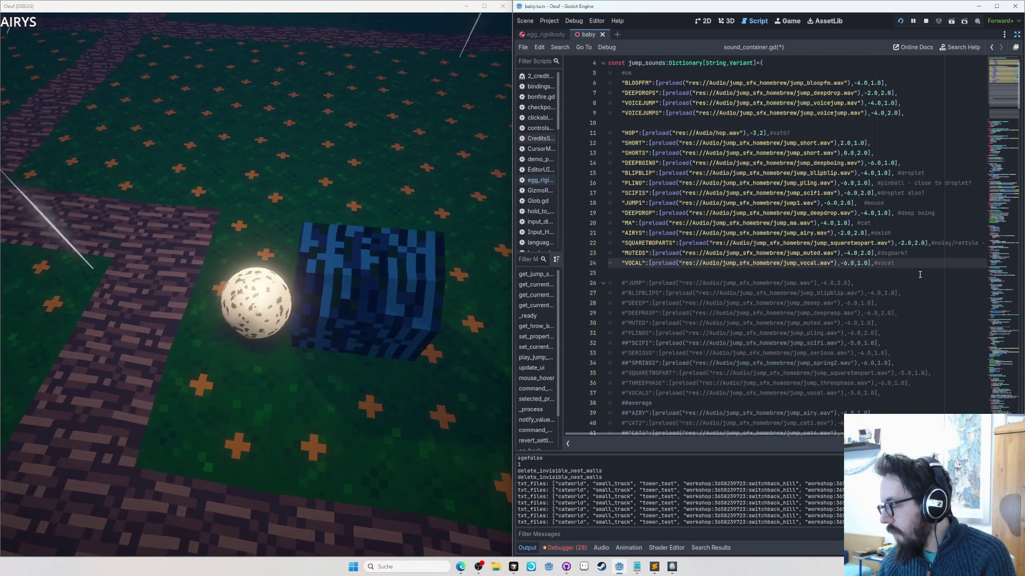
{"action": "scroll", "coordinate": [862, 298], "scroll_direction": "down", "scroll_amount": 5}
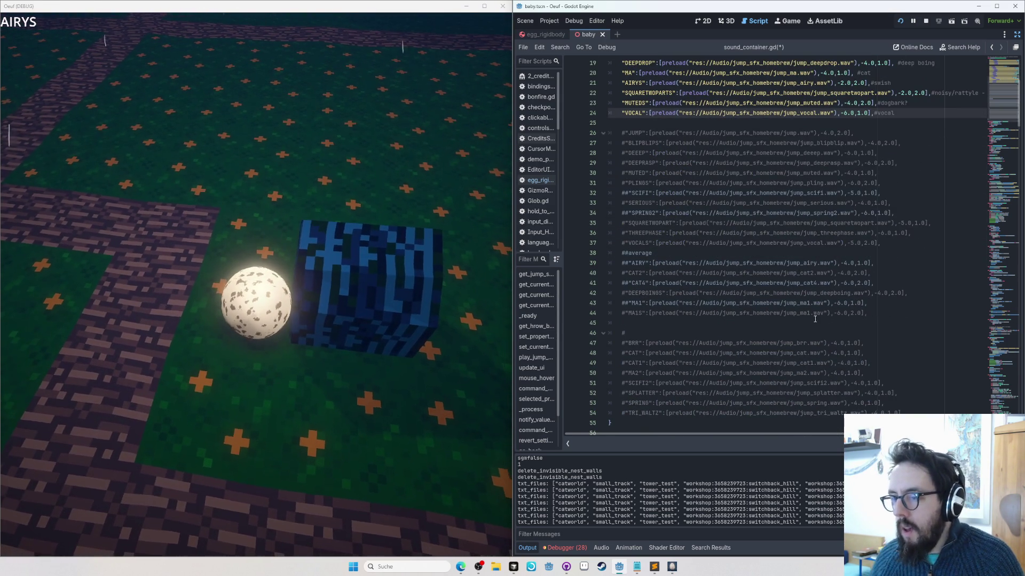
{"action": "scroll", "coordinate": [708, 269], "scroll_direction": "up", "scroll_amount": 3}
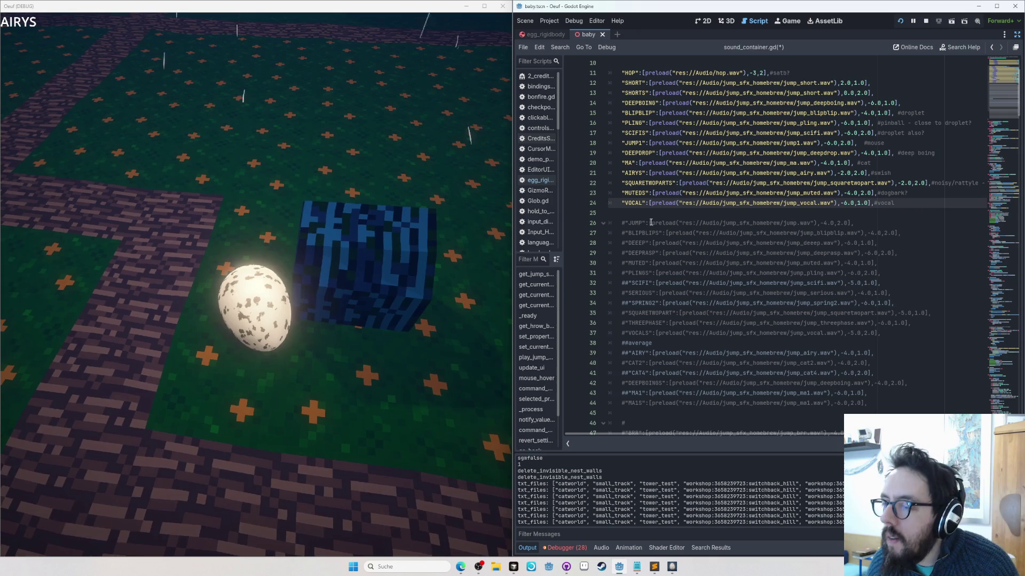
{"action": "left_click", "coordinate": [651, 224]}
{"action": "scroll", "coordinate": [674, 198], "scroll_direction": "up", "scroll_amount": 3}
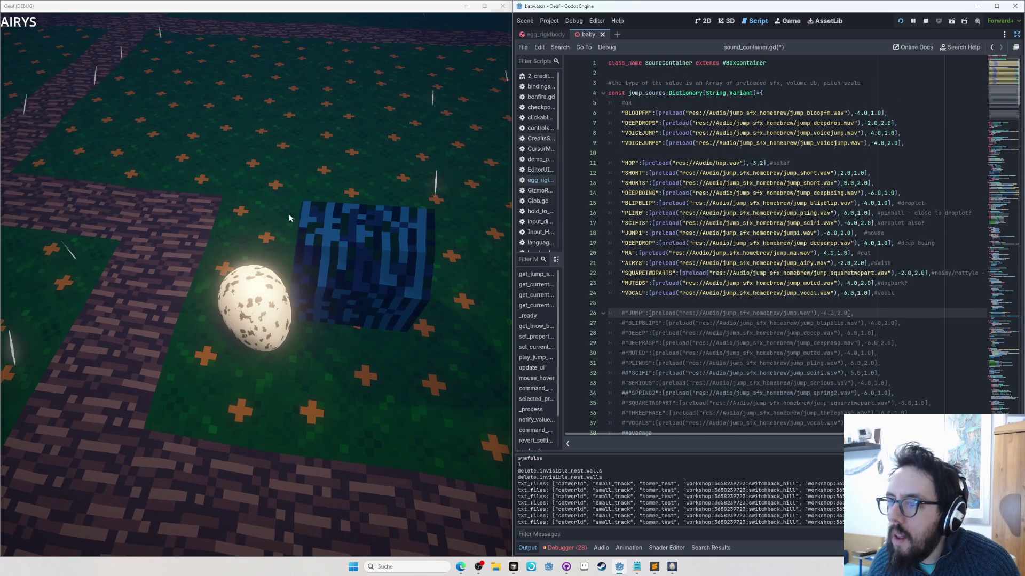
{"action": "key", "text": "space"}
{"action": "key", "text": "space"}
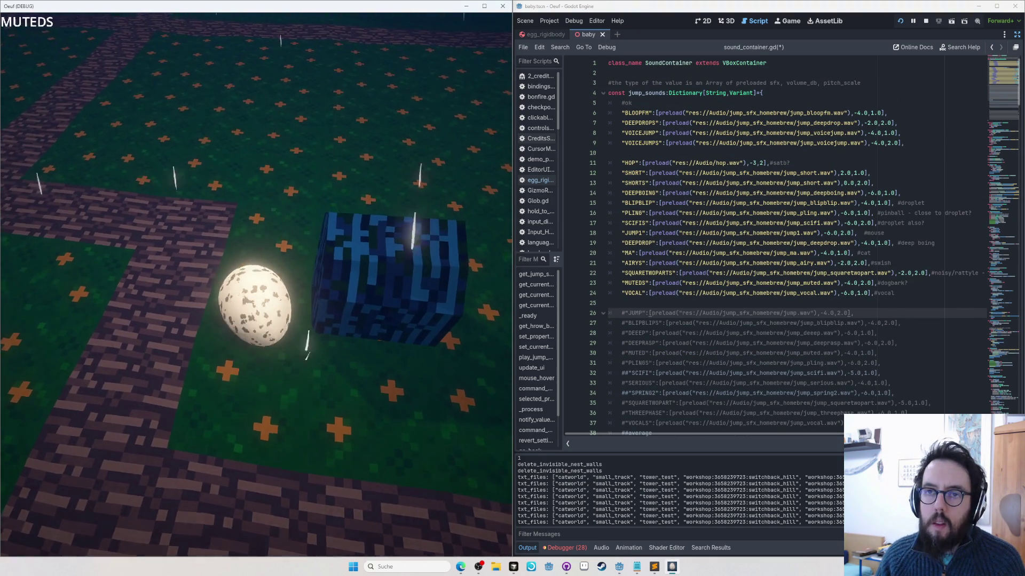
{"action": "key", "text": "space"}
{"action": "key", "text": "space"}
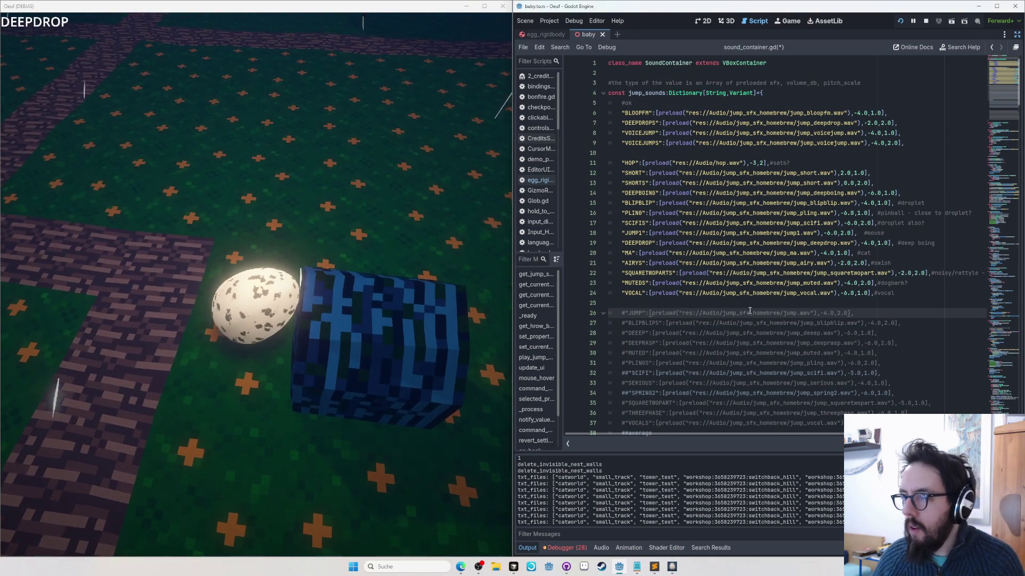
{"action": "key", "text": "ctrl+s"}
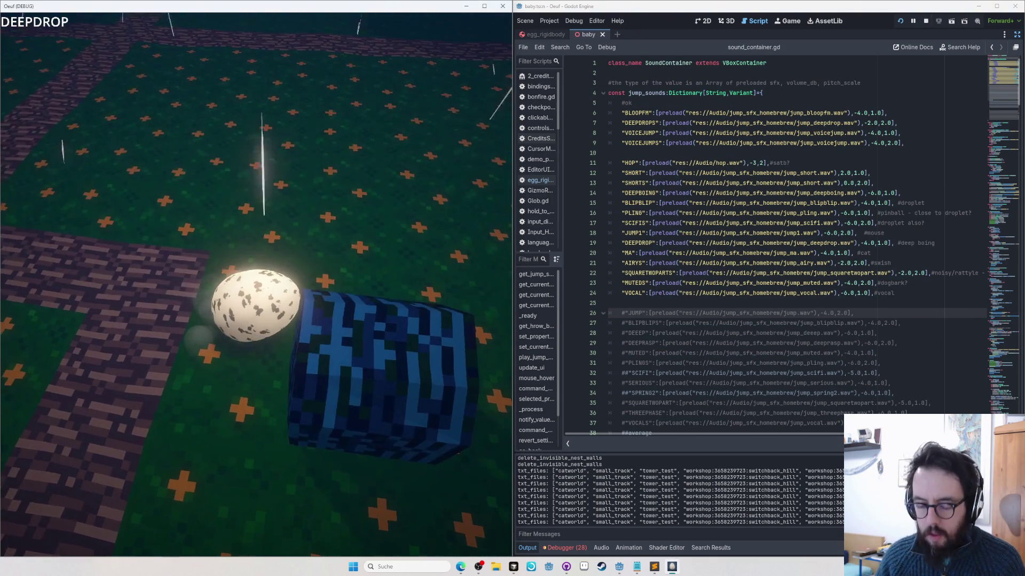
Step: Keep jumping to hear BLOOPFM, VOCAL and DEEPDROPS, then return to the DEEPDROPS line
{"action": "key", "text": "space"}
{"action": "key", "text": "space"}
{"action": "key", "text": "space"}
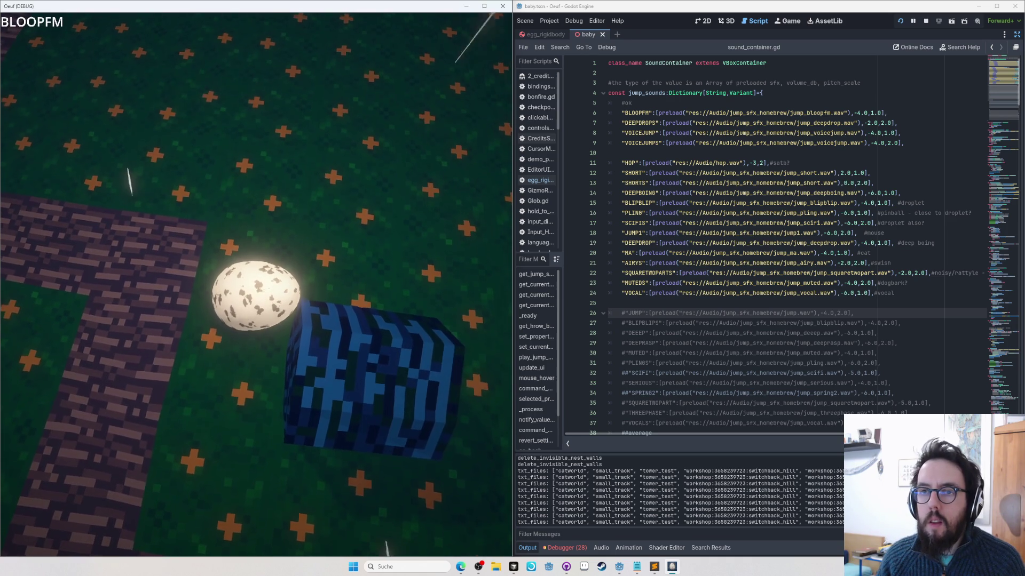
{"action": "key", "text": "space"}
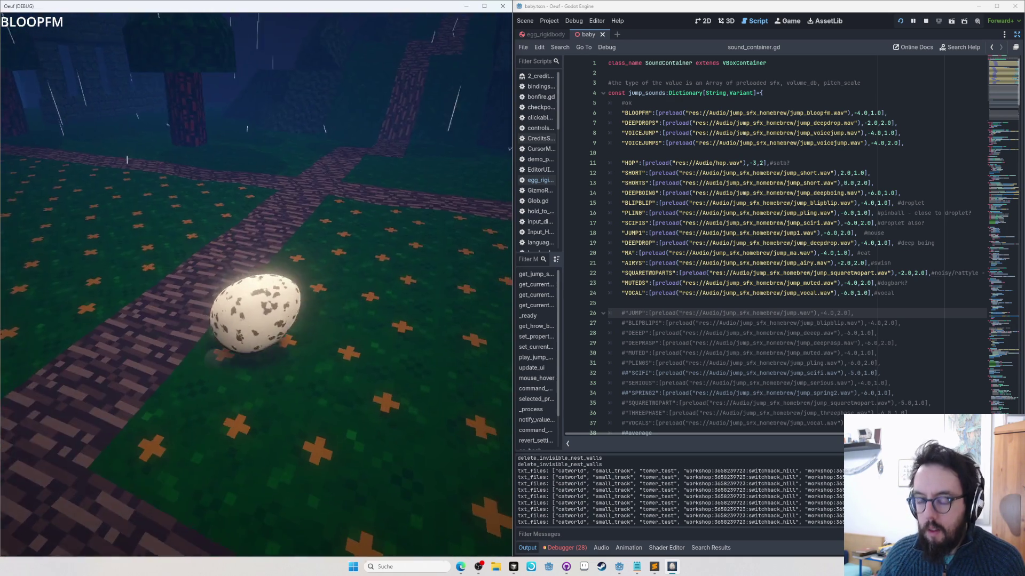
{"action": "key", "text": "alt+Tab"}
{"action": "key", "text": "space"}
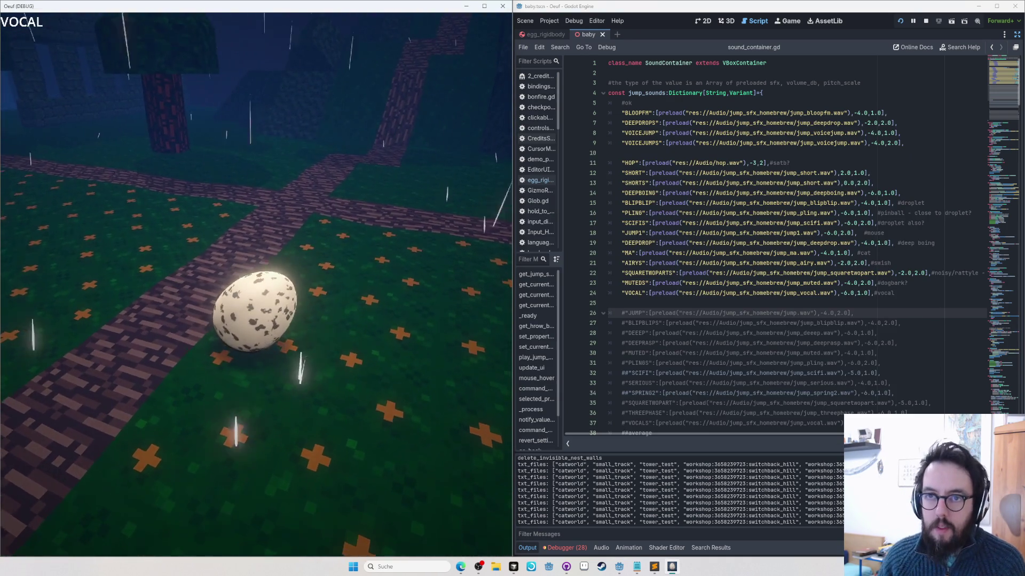
{"action": "key", "text": "space"}
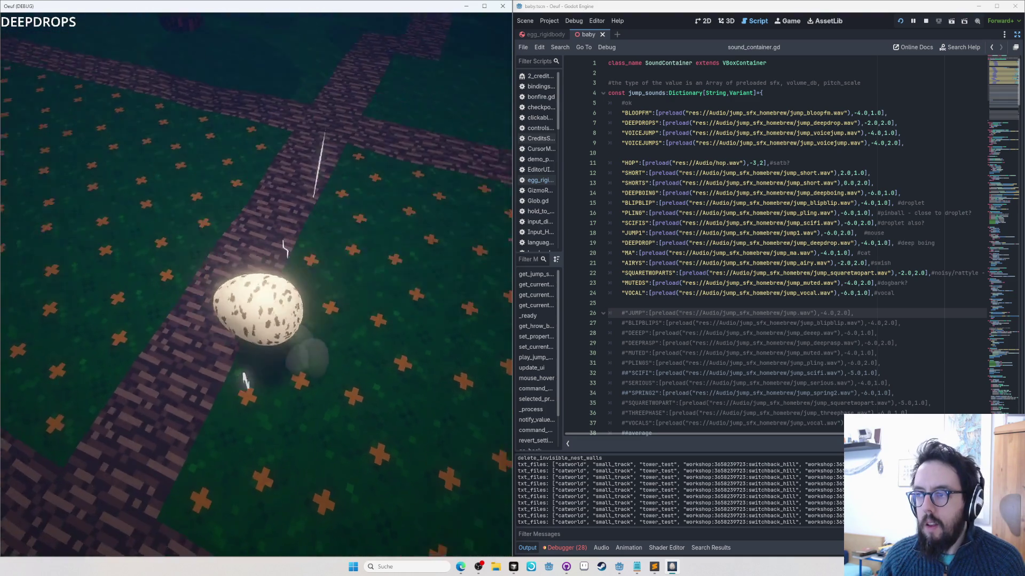
{"action": "left_click", "coordinate": [910, 124]}
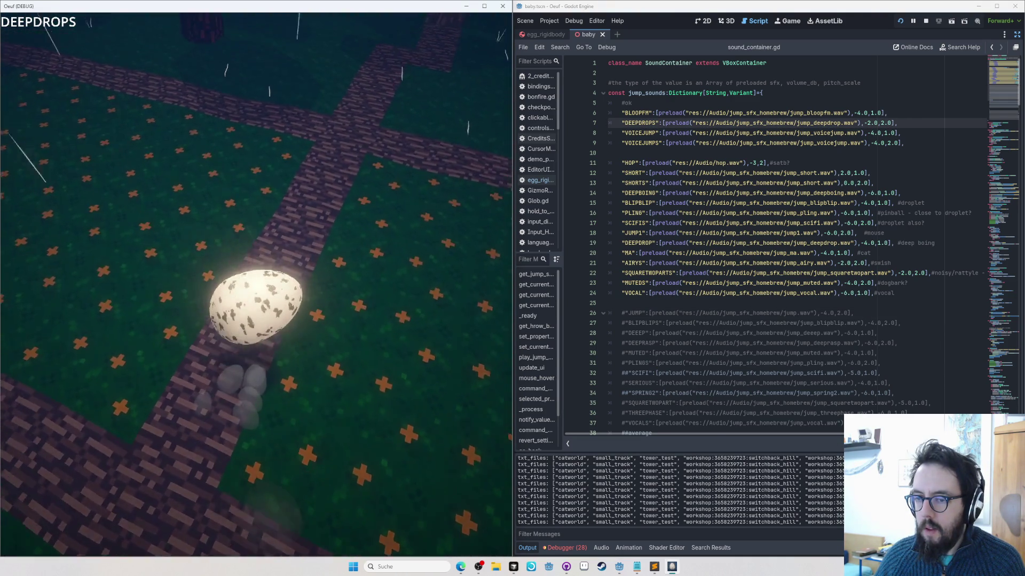
Step: Comment DEEPDROPS with '#squash', test jumps in game, then add 'springo' to the BLOOPFM line
{"action": "type", "text": "#s"}
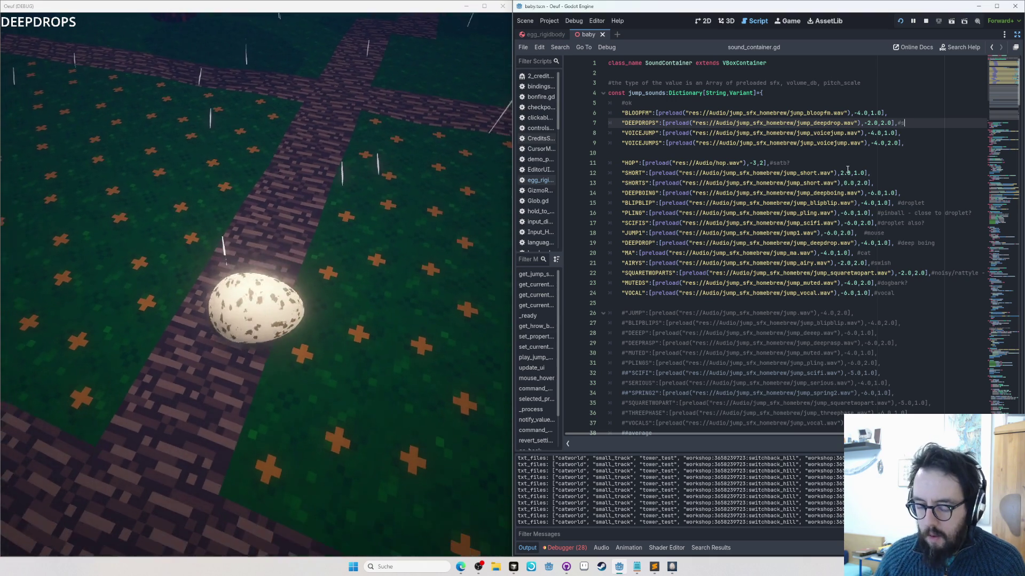
{"action": "type", "text": "quash"}
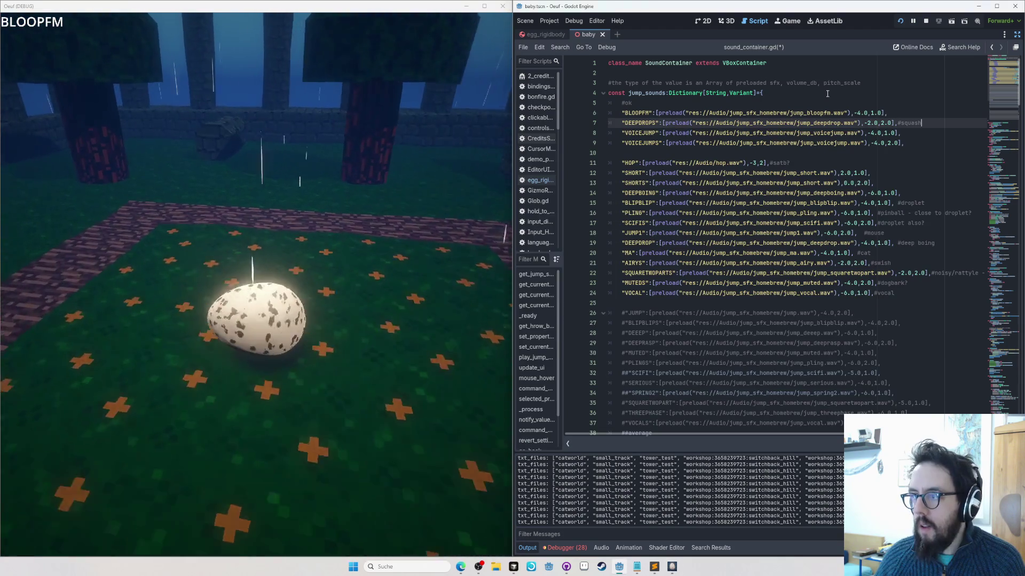
{"action": "left_click", "coordinate": [898, 112]}
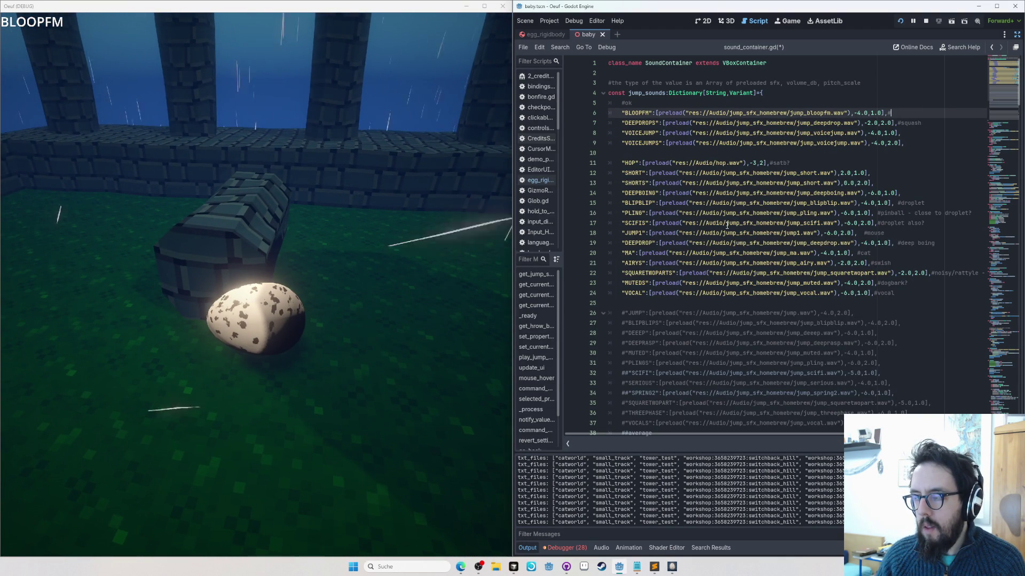
{"action": "left_click", "coordinate": [3, 127]}
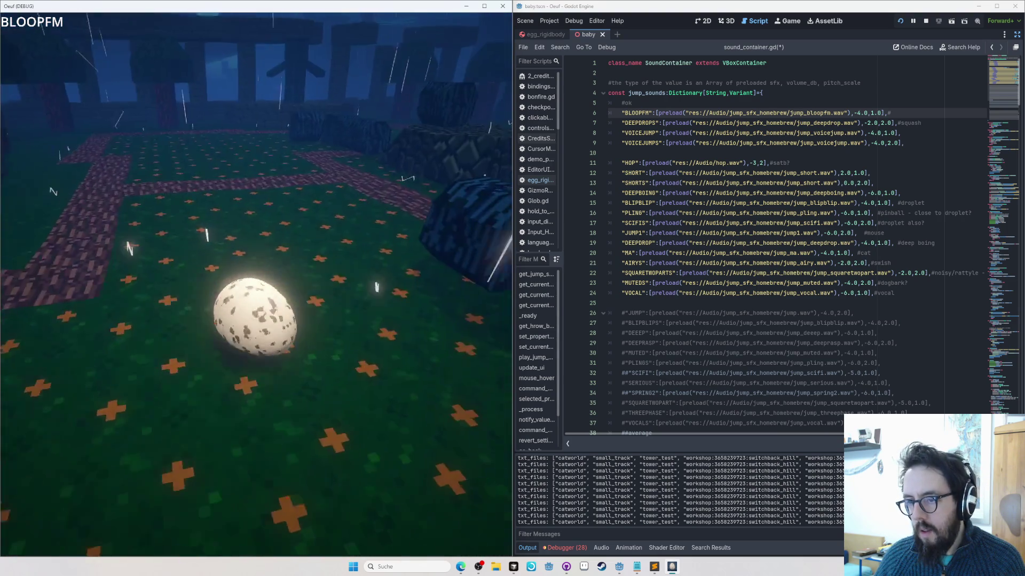
{"action": "key", "text": "w"}
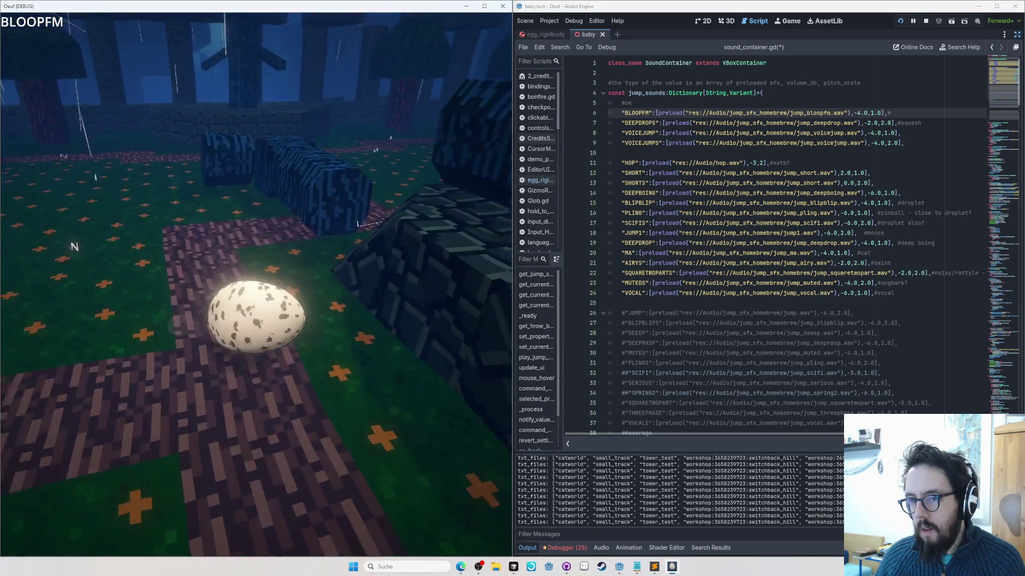
{"action": "key", "text": "w"}
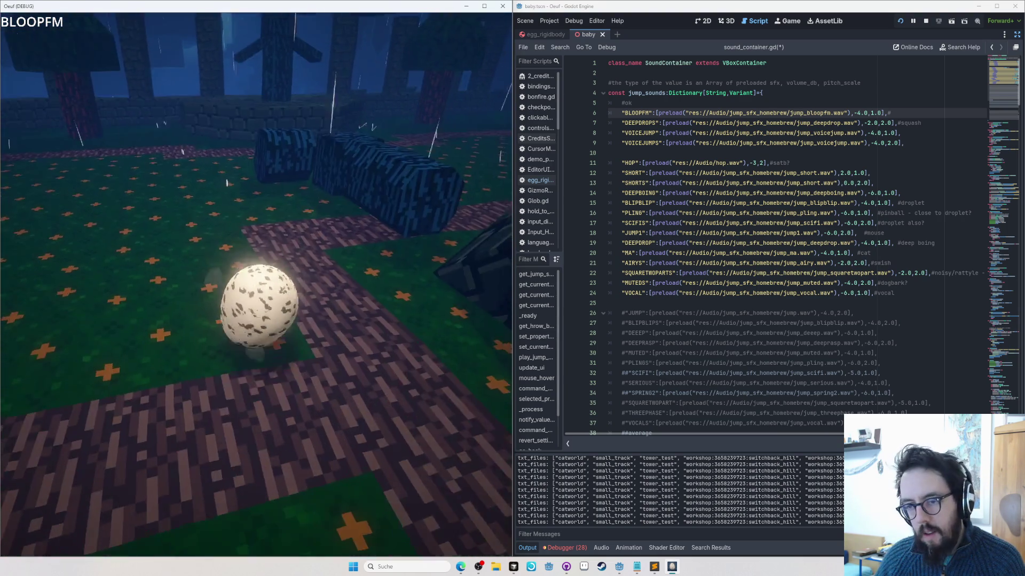
{"action": "key", "text": "w"}
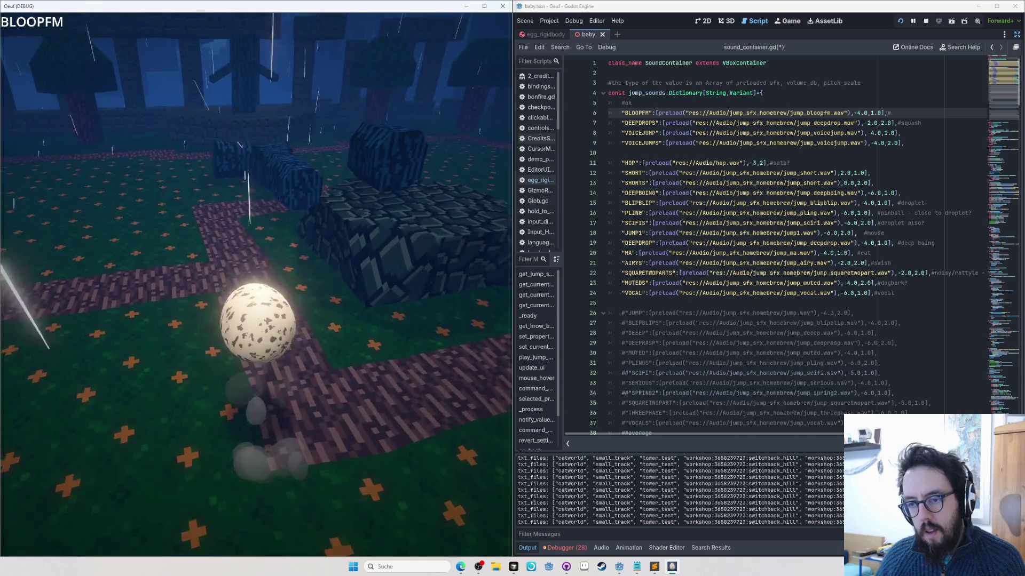
{"action": "key", "text": "w"}
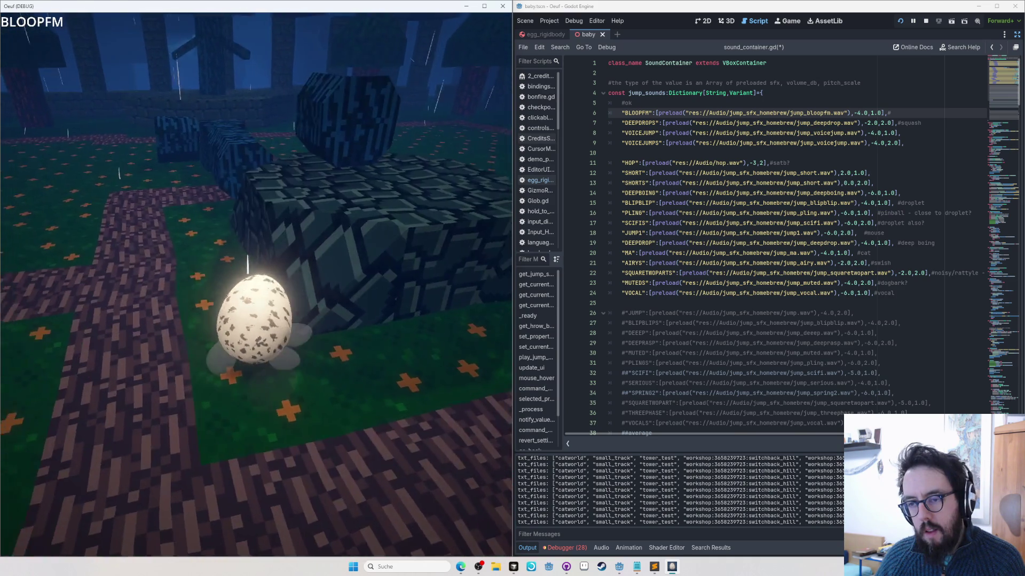
{"action": "key", "text": "alt+Tab"}
{"action": "type", "text": "spring"}
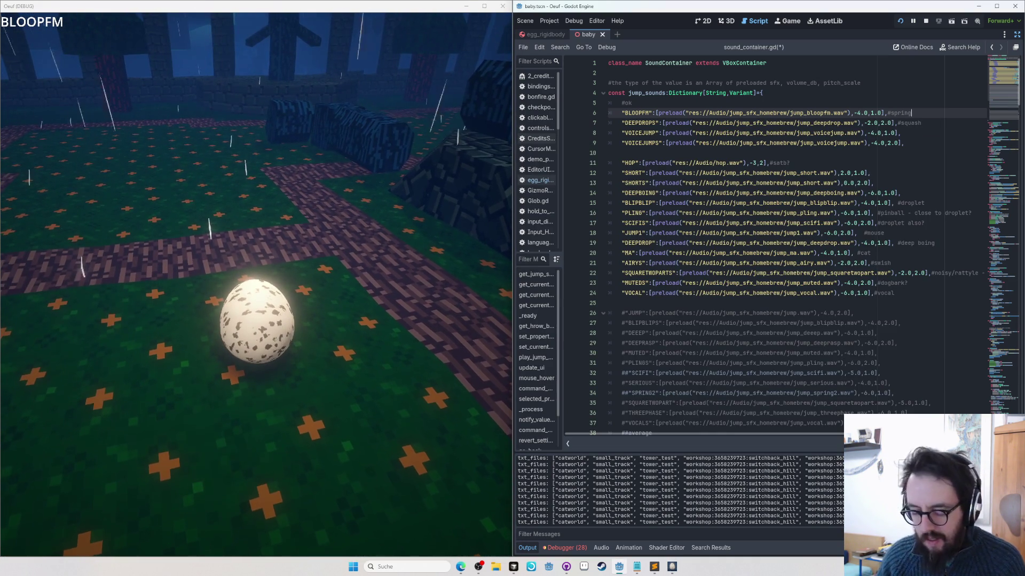
{"action": "type", "text": "electo"}
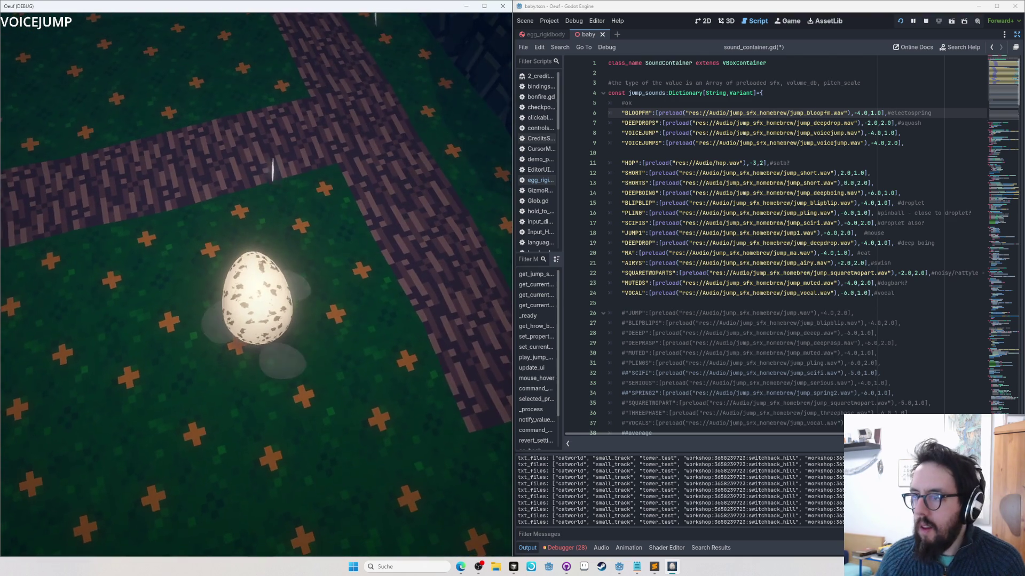
Step: Move VOICEJUMP and VOICEJUMPS below VOCAL, then BLOOPFM and DEEPDROPS below VOICEJUMPS
{"action": "left_click_drag", "start_coordinate": [934, 143], "coordinate": [939, 104]}
{"action": "key", "text": "ctrl+x"}
{"action": "left_click", "coordinate": [939, 263]}
{"action": "key", "text": "ctrl+v"}
{"action": "key", "text": "ctrl+x"}
{"action": "left_click", "coordinate": [932, 264]}
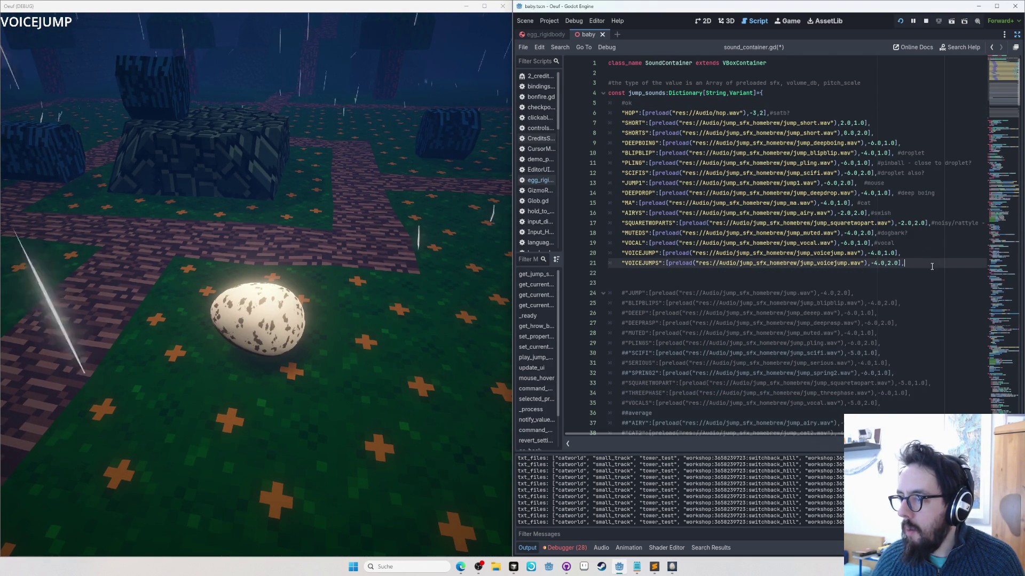
{"action": "key", "text": "ctrl+v"}
Step: Save the script and restart the game with F8 and F5
{"action": "key", "text": "ctrl+s"}
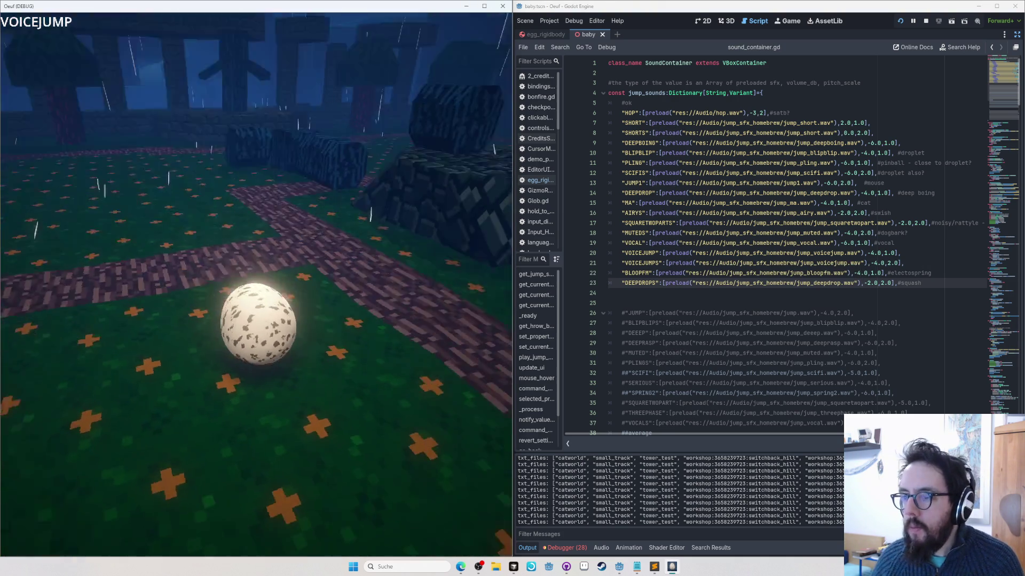
{"action": "key", "text": "F8"}
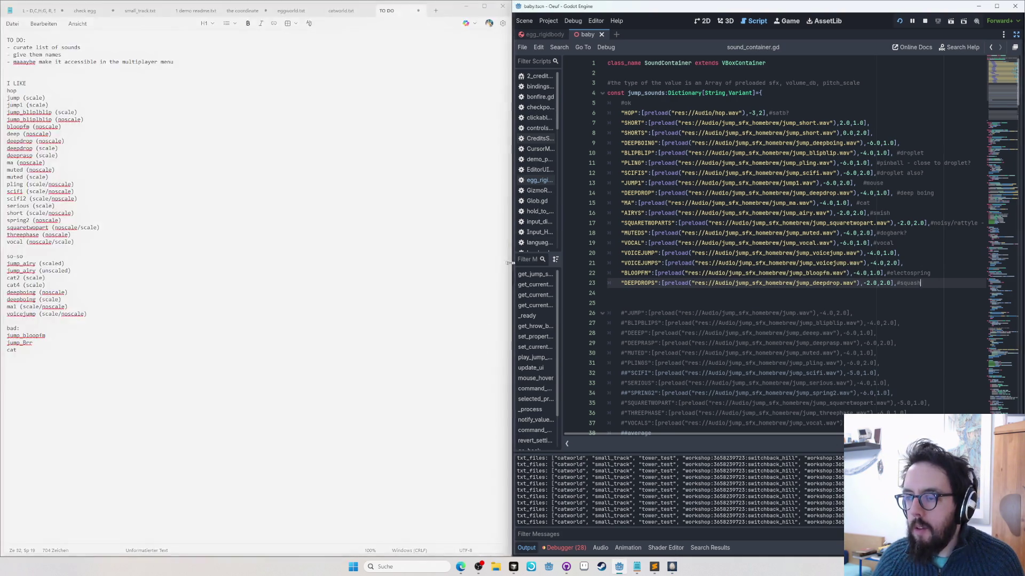
{"action": "key", "text": "F5"}
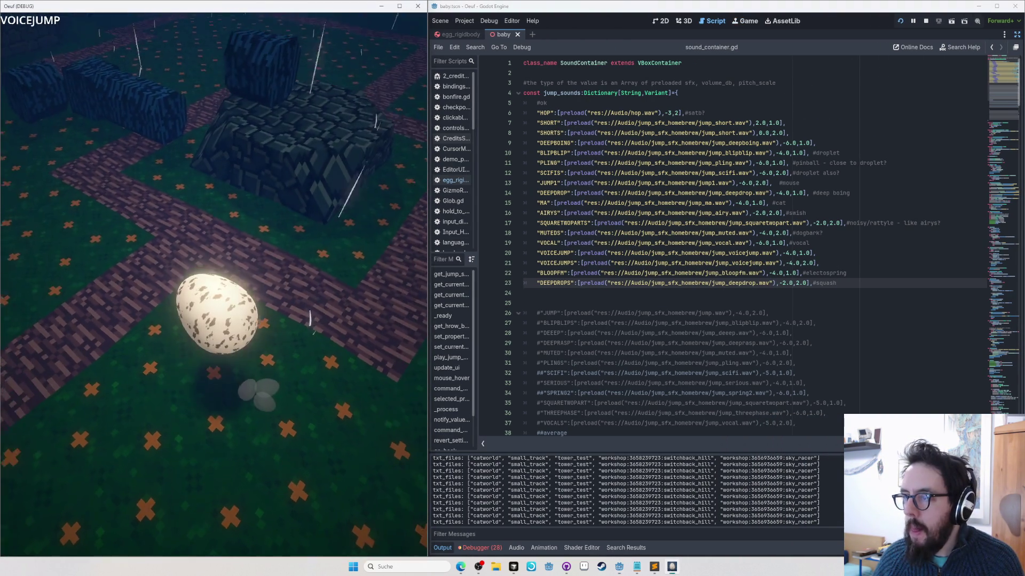
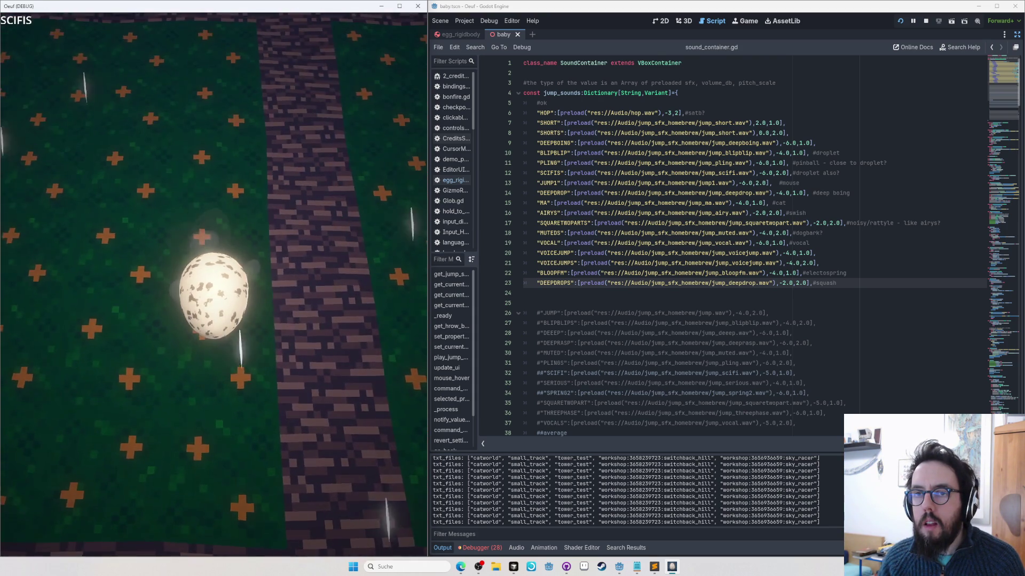
Step: Listen to the PLING sound in the running game, then return to sound_container.gd
{"action": "mouse_move", "coordinate": [897, 173]}
{"action": "left_mouse_down"}
{"action": "mouse_move", "coordinate": [896, 165]}
{"action": "mouse_move", "coordinate": [851, 154]}
{"action": "left_mouse_up"}
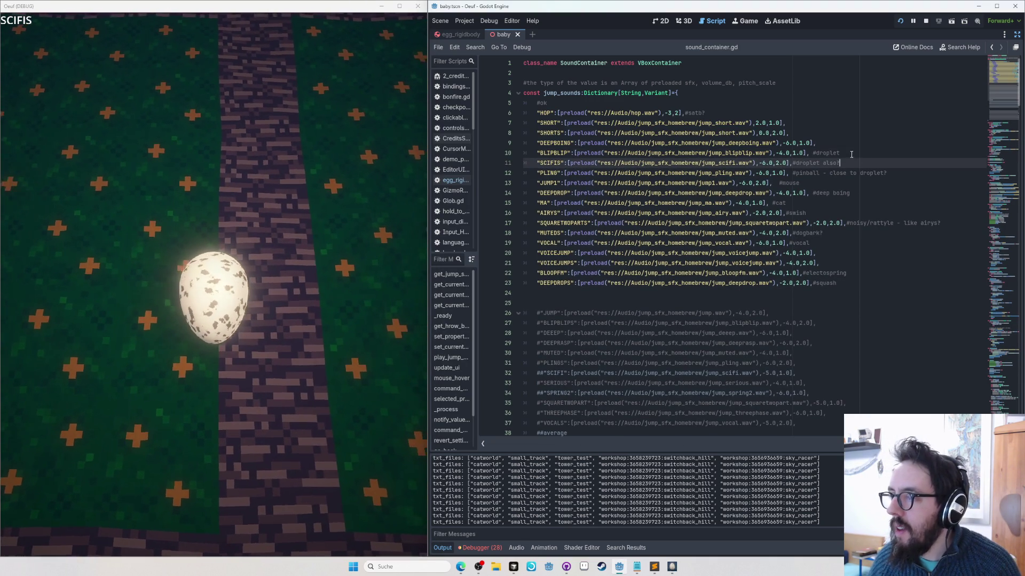
{"action": "left_click", "coordinate": [419, 83]}
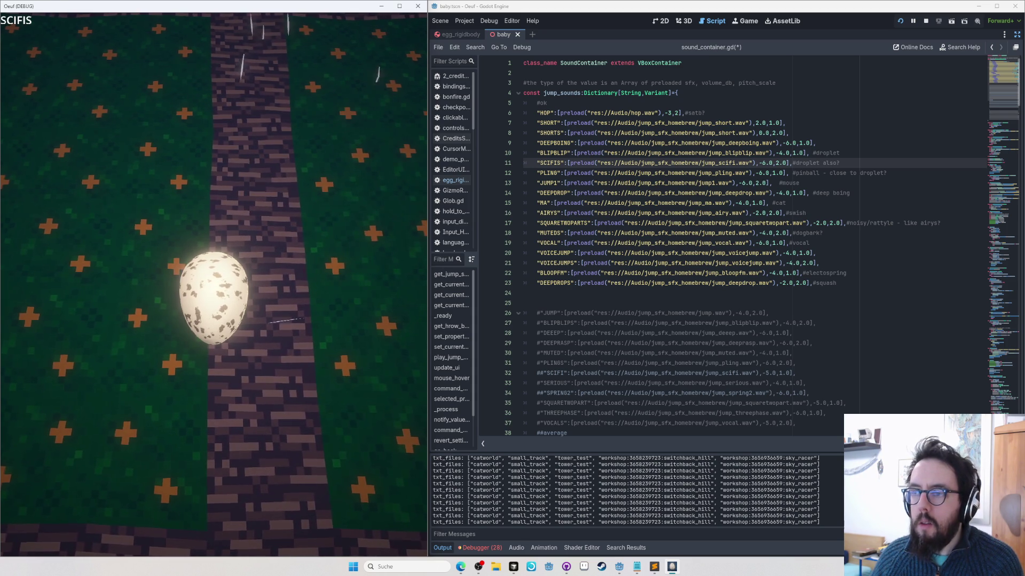
{"action": "left_click", "coordinate": [797, 164]}
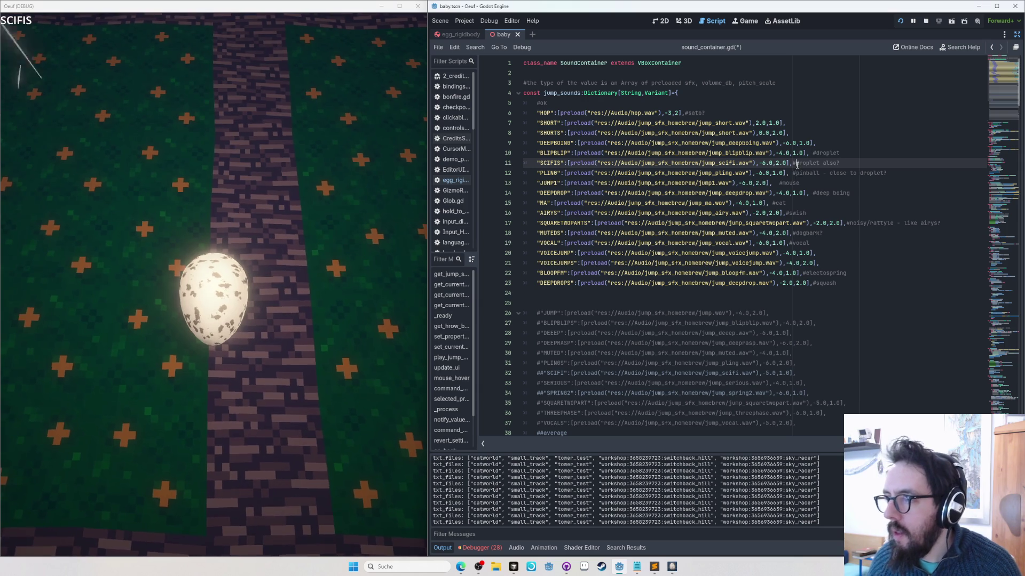
Step: Label the droplet comments 'big' and 'small', trim the PLING comment to pinball, and save
{"action": "type", "text": "small"}
{"action": "key", "text": "Up"}
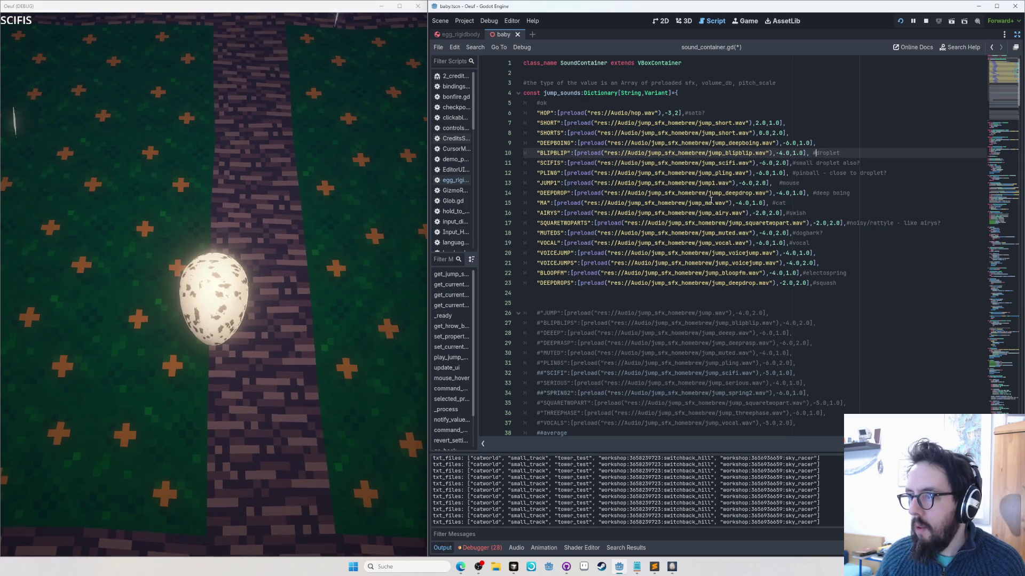
{"action": "type", "text": "big"}
{"action": "key", "text": "Down"}
{"action": "key", "text": "BackSpace"}
{"action": "key", "text": "BackSpace"}
{"action": "key", "text": "BackSpace"}
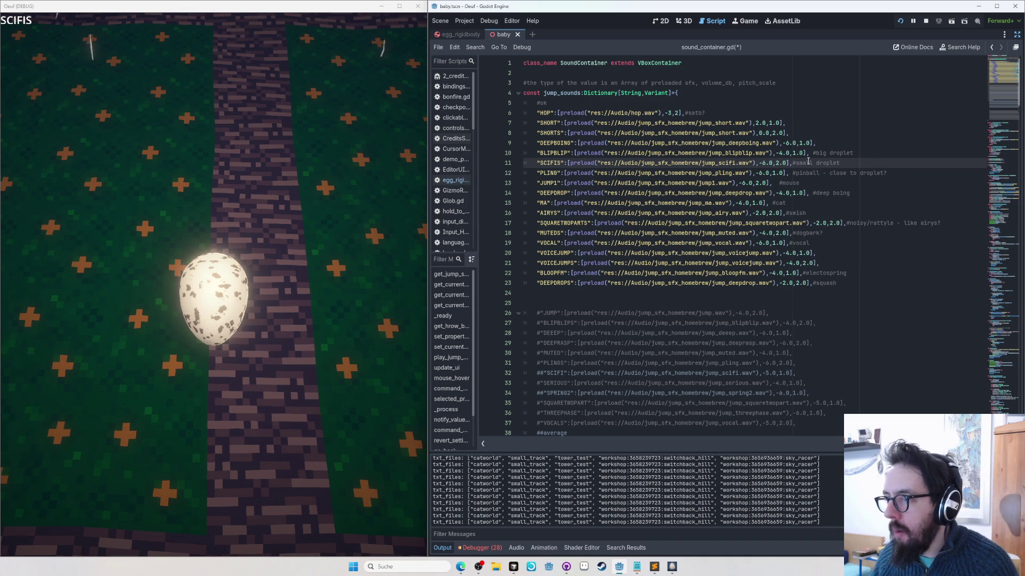
{"action": "left_click_drag", "start_coordinate": [823, 173], "coordinate": [891, 173]}
{"action": "key", "text": "BackSpace"}
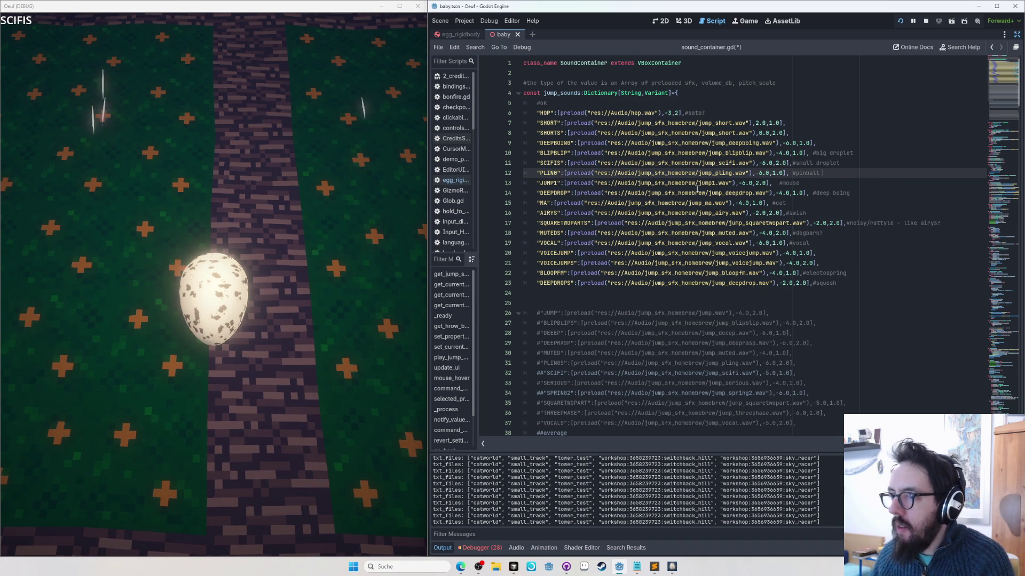
{"action": "key", "text": "ctrl+s"}
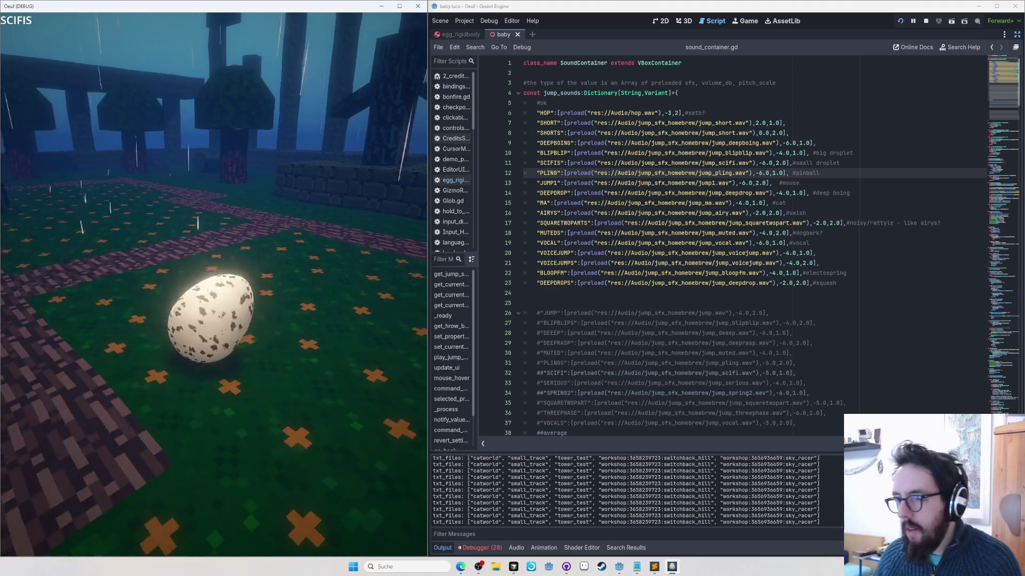
{"action": "key", "text": "alt+Tab"}
{"action": "key", "text": "Up"}
{"action": "key", "text": "Up"}
{"action": "key", "text": "Up"}
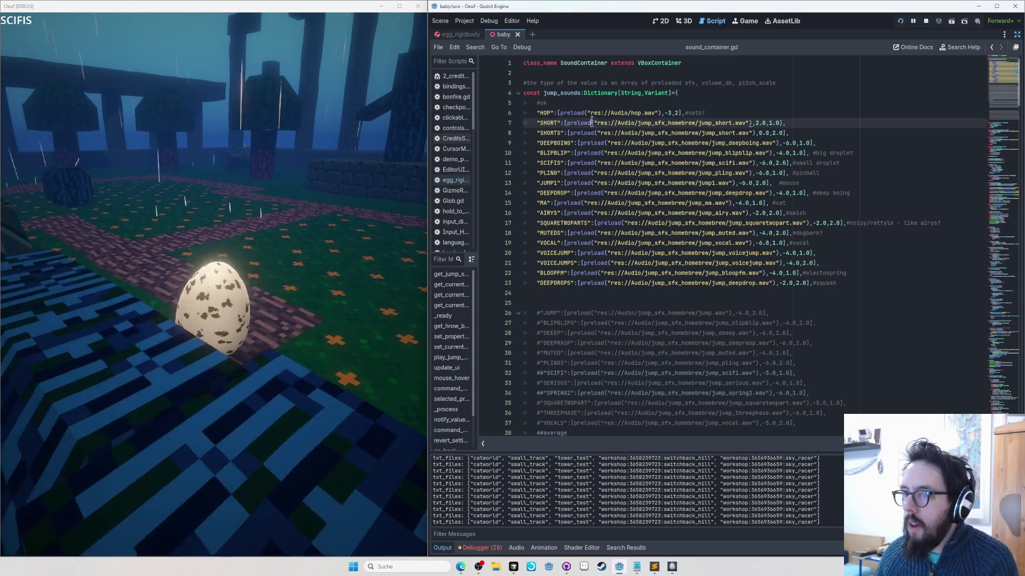
{"action": "key", "text": "Down"}
{"action": "key", "text": "Down"}
{"action": "key", "text": "Down"}
{"action": "key", "text": "Down"}
{"action": "key", "text": "Down"}
{"action": "key", "text": "Down"}
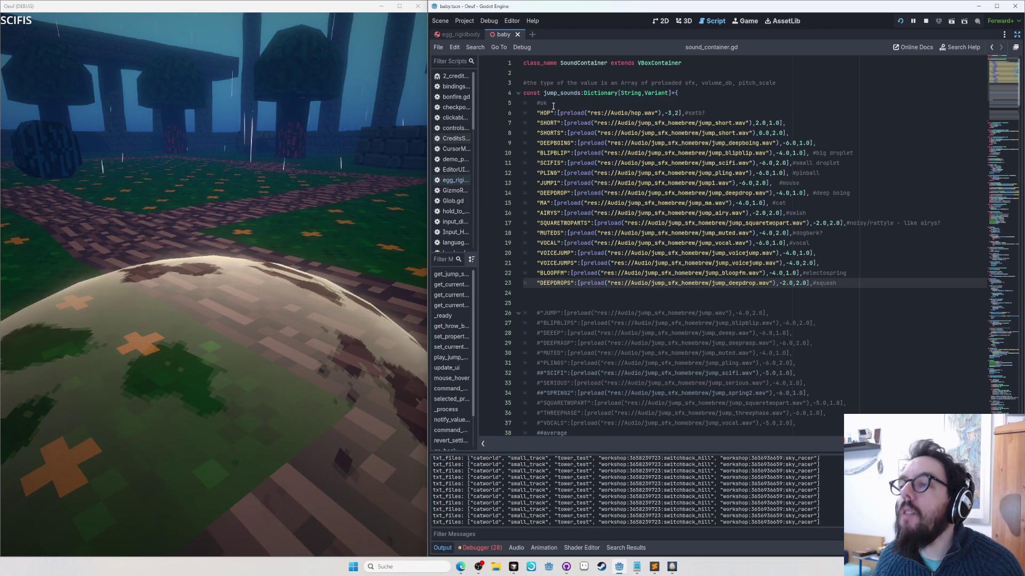
{"action": "key", "text": "alt+Tab"}
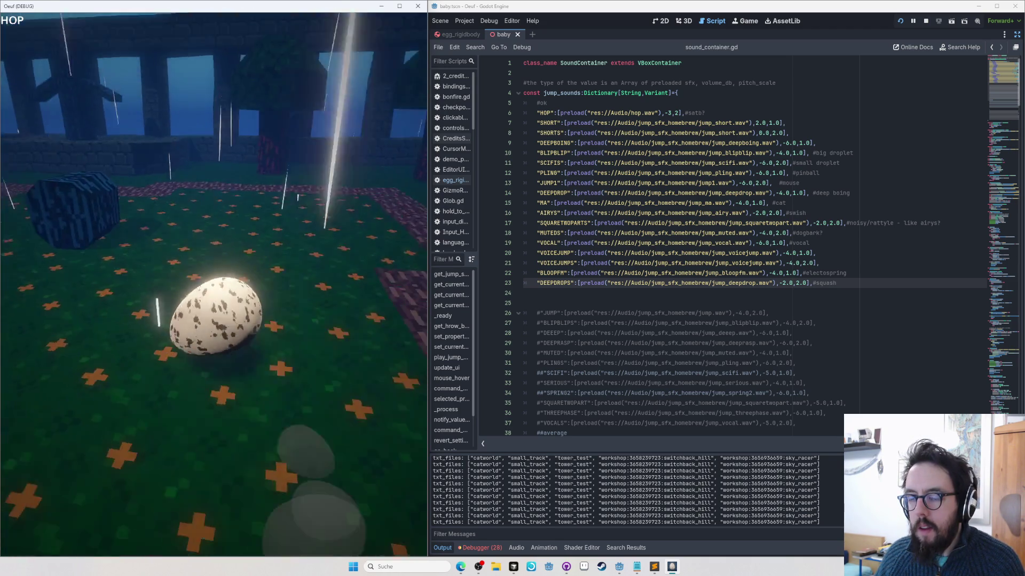
Step: Rename the HOP sound to EGG, save, and cut the JUMP1 line from the list
{"action": "double_click", "coordinate": [545, 113]}
{"action": "type", "text": "EGG"}
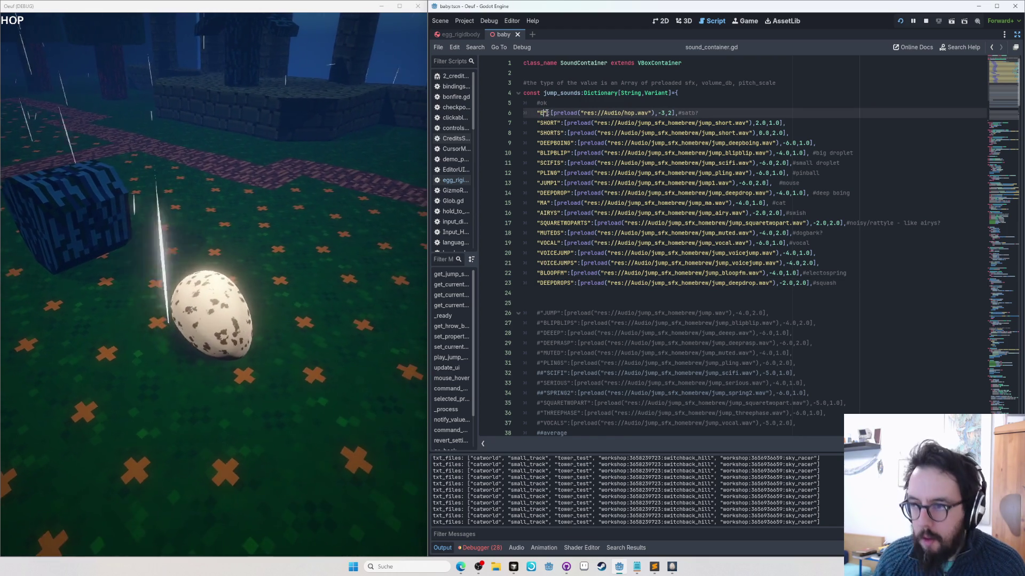
{"action": "key", "text": "ctrl+s"}
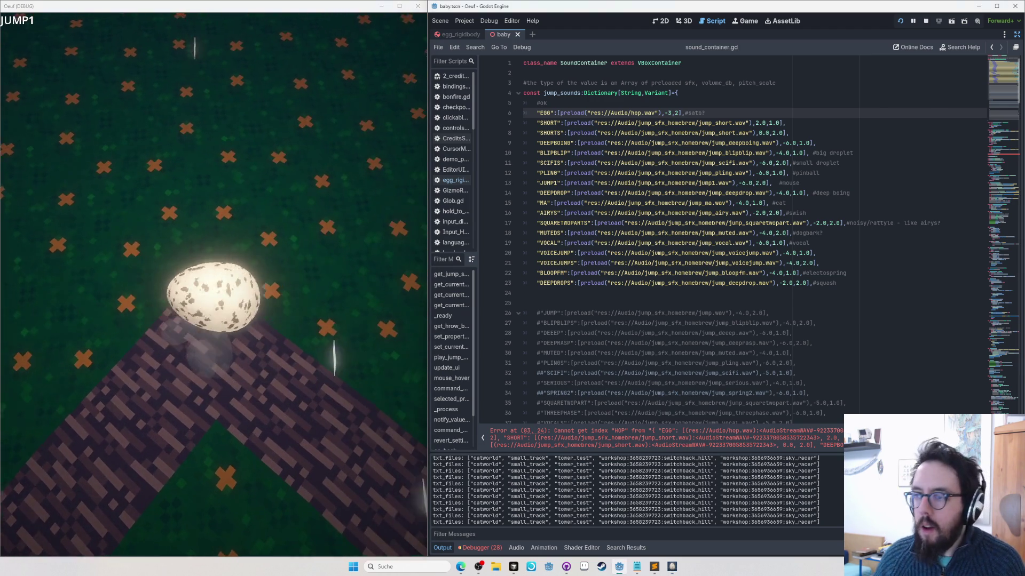
{"action": "left_click", "coordinate": [683, 185]}
{"action": "key", "text": "ctrl+x"}
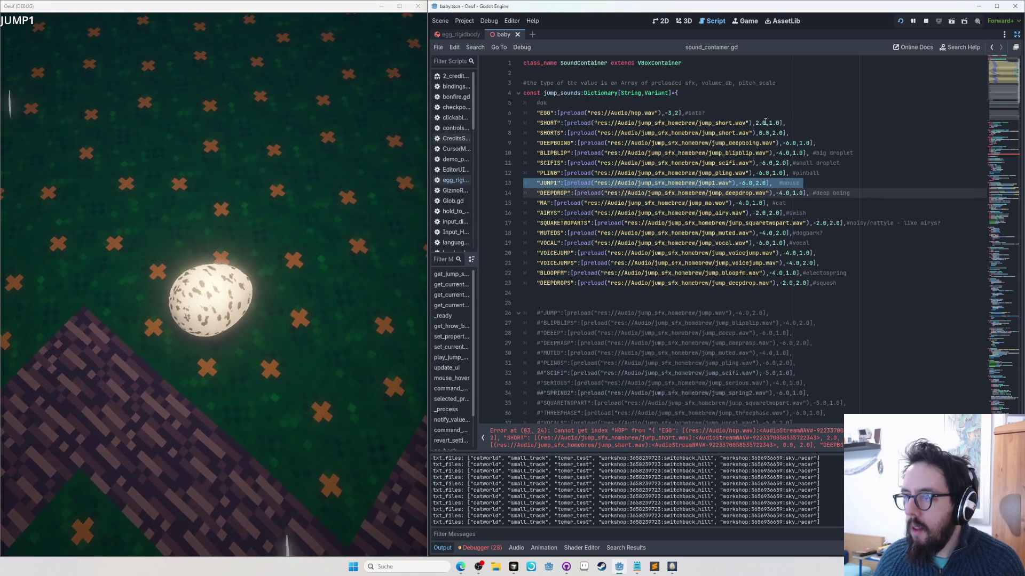
{"action": "left_click", "coordinate": [774, 115]}
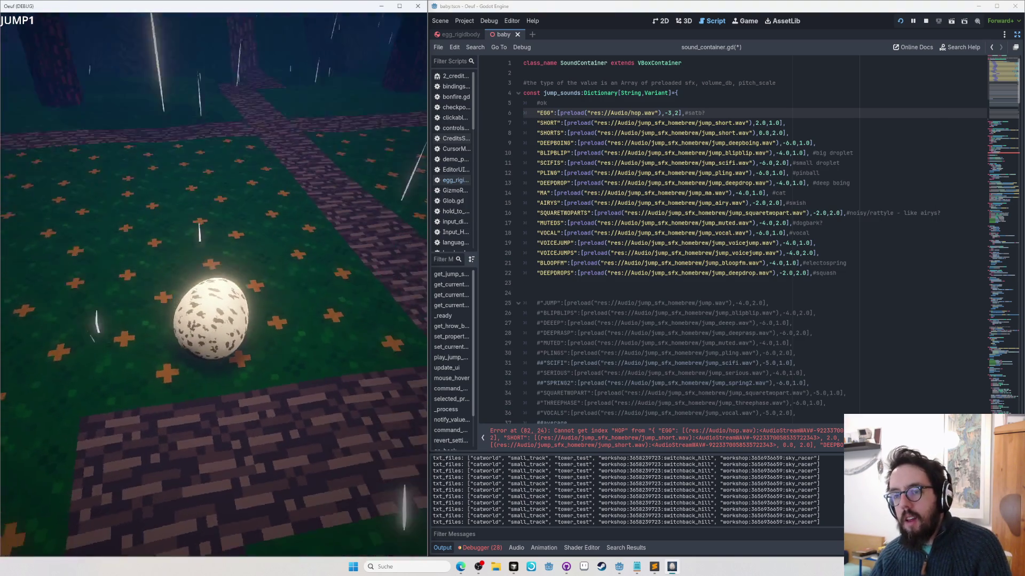
Step: Pause the Oeuf game, maximize its window to full screen, and resume play
{"action": "key", "text": "Escape"}
{"action": "left_click", "coordinate": [399, 6]}
{"action": "key", "text": "Escape"}
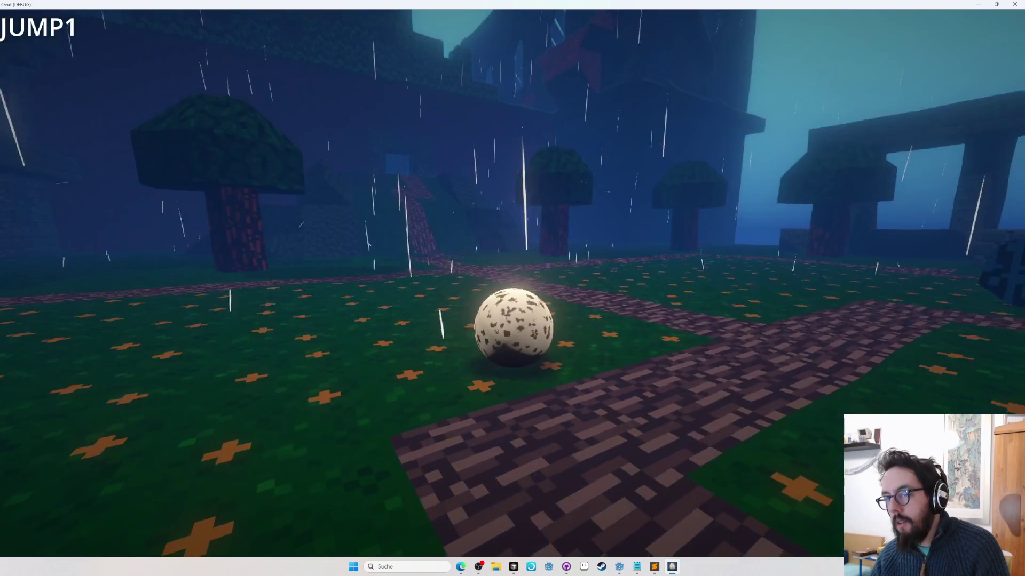
Step: Fly the editor camera over the castle, the blue tower and the mossy ruins
{"action": "key", "text": "w"}
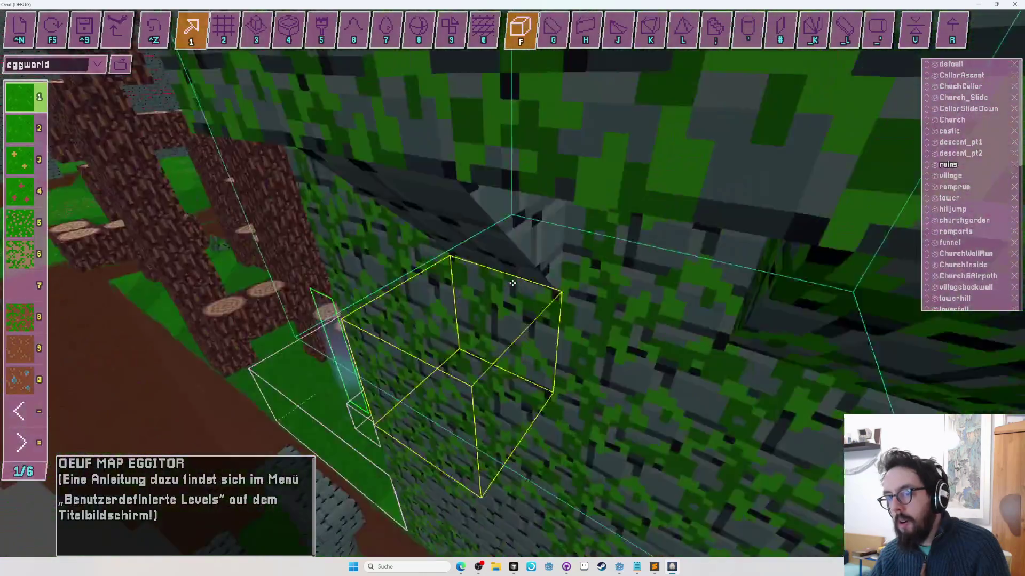
{"action": "key", "text": "w"}
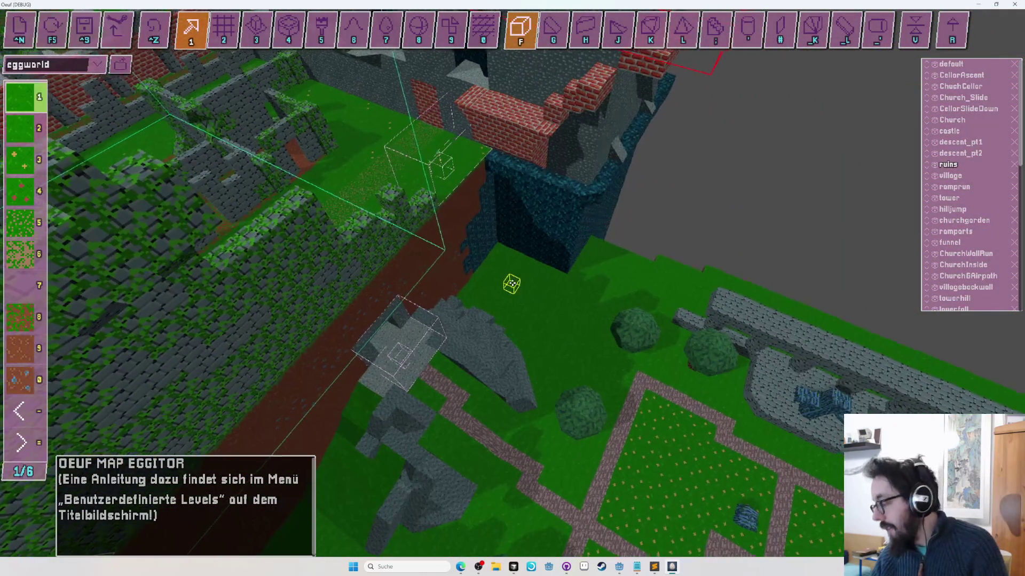
{"action": "key", "text": "s"}
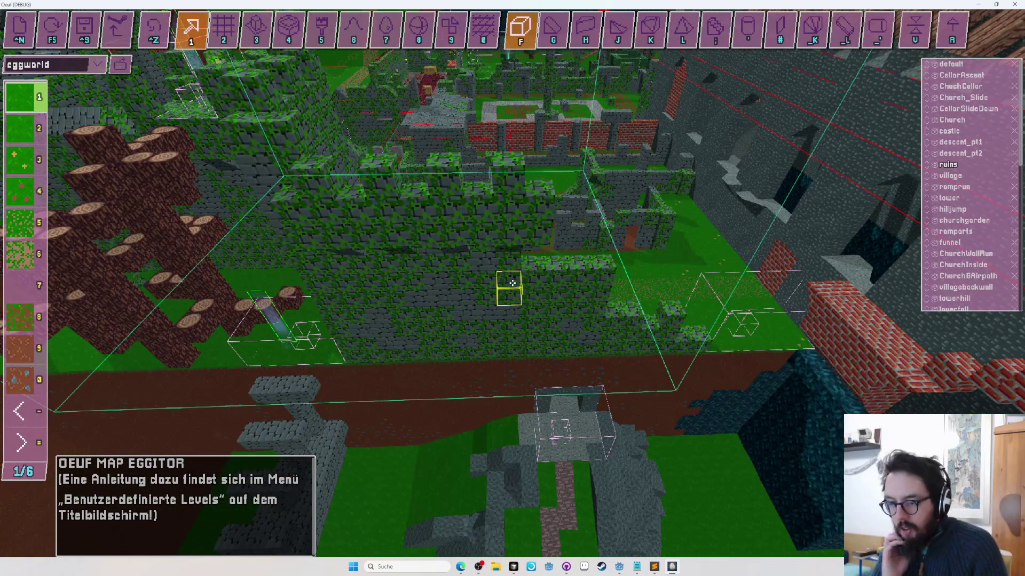
{"action": "key", "text": "w"}
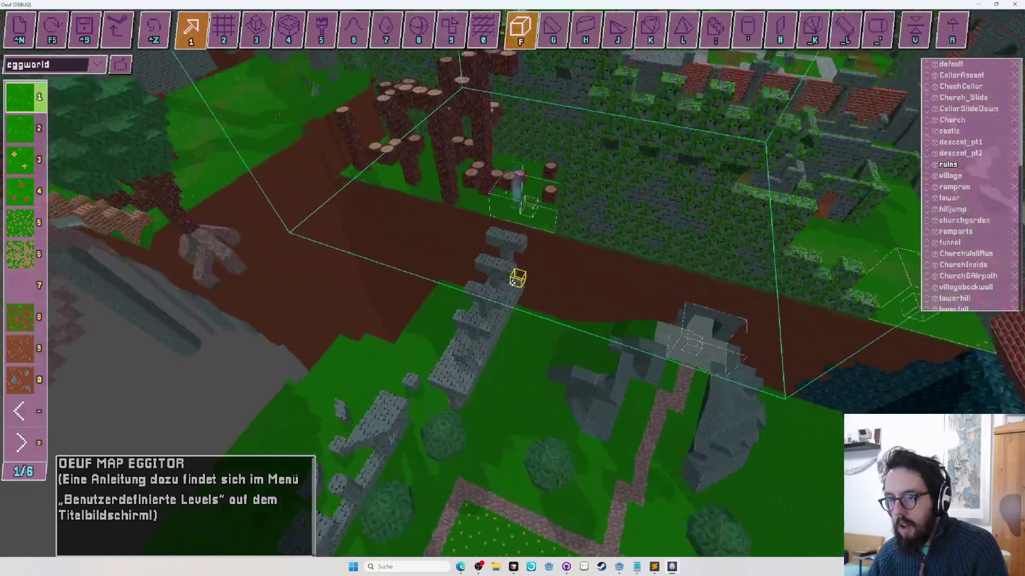
{"action": "key", "text": "s"}
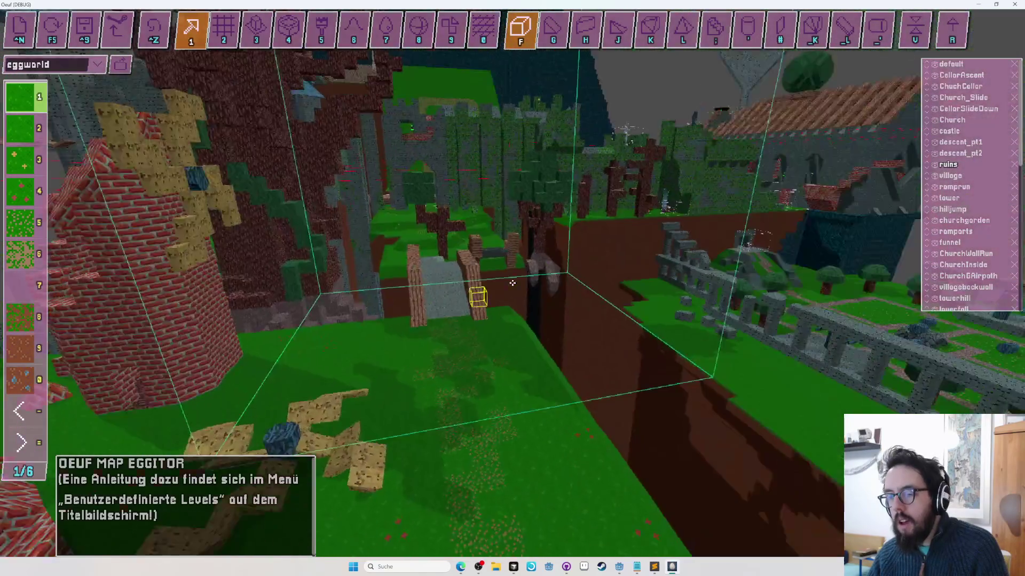
{"action": "key", "text": "w"}
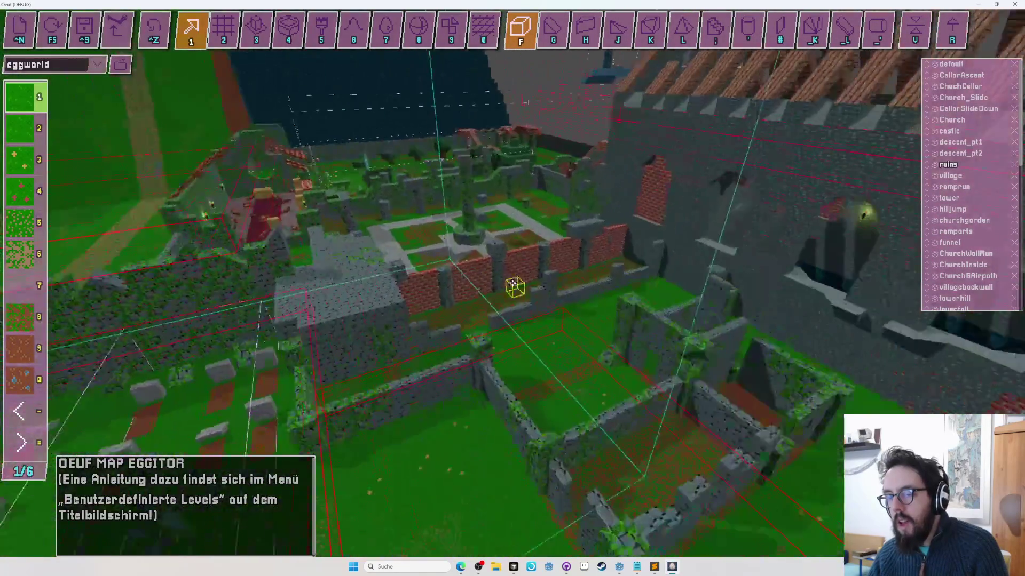
{"action": "key", "text": "w"}
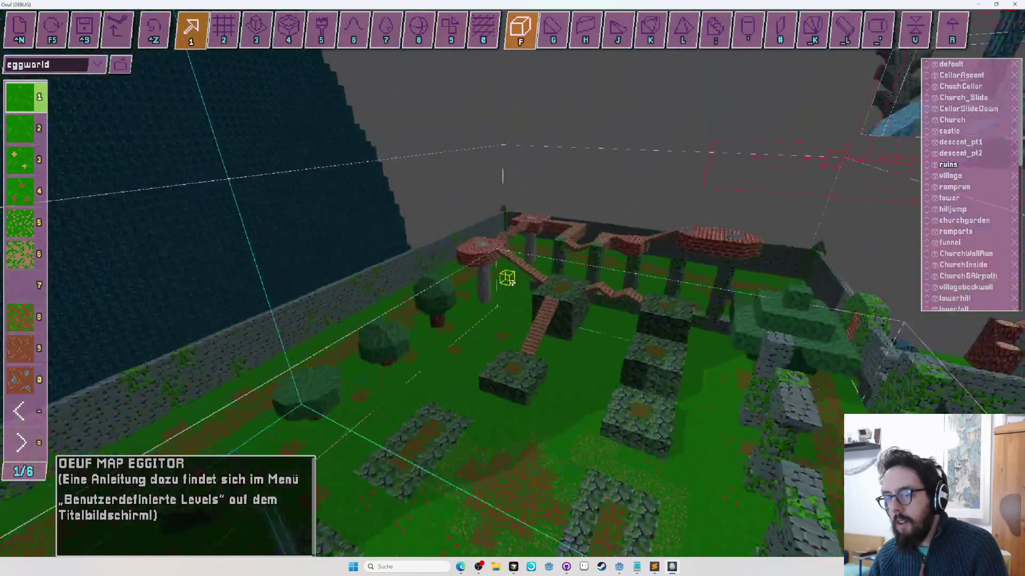
Step: Survey the walled church garden from several overhead distances
{"action": "key", "text": "d"}
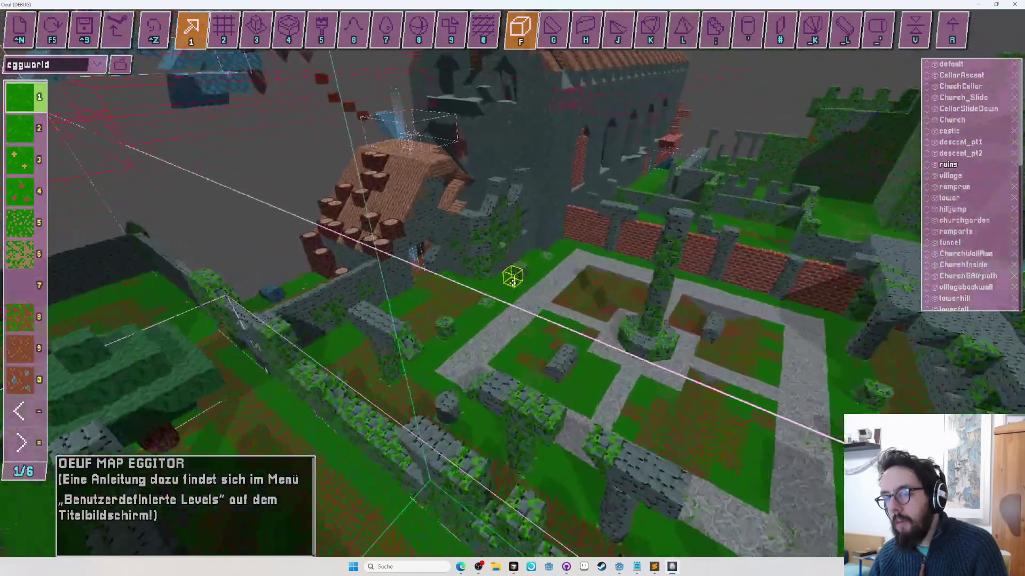
{"action": "key", "text": "w"}
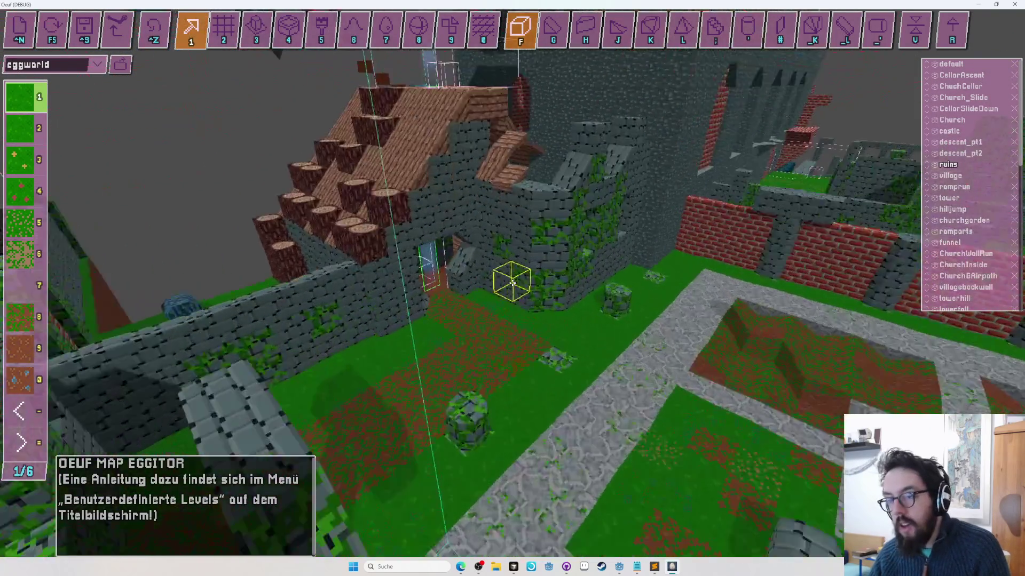
{"action": "key", "text": "s"}
{"action": "key", "text": "s"}
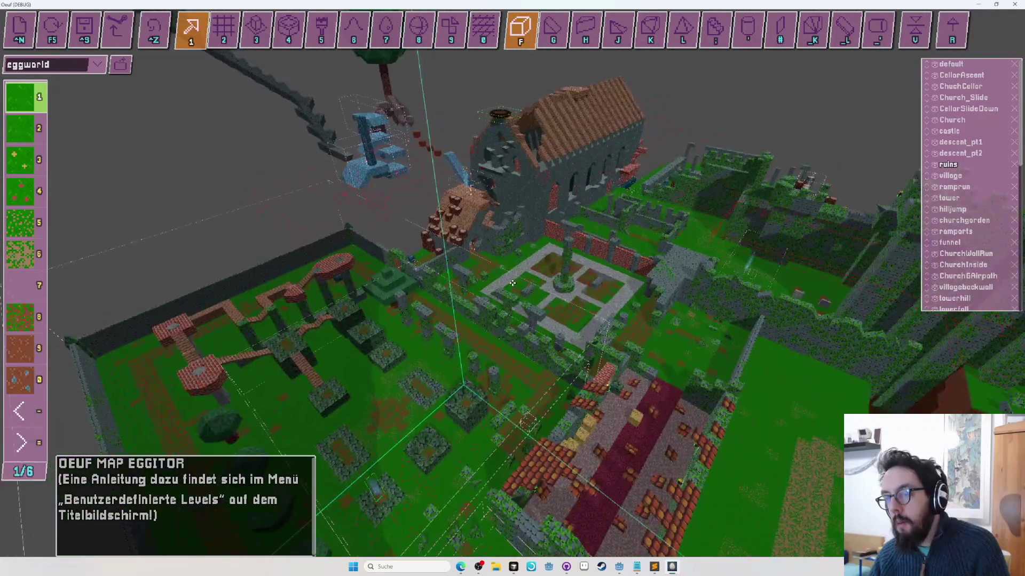
{"action": "key", "text": "w"}
{"action": "key", "text": "s"}
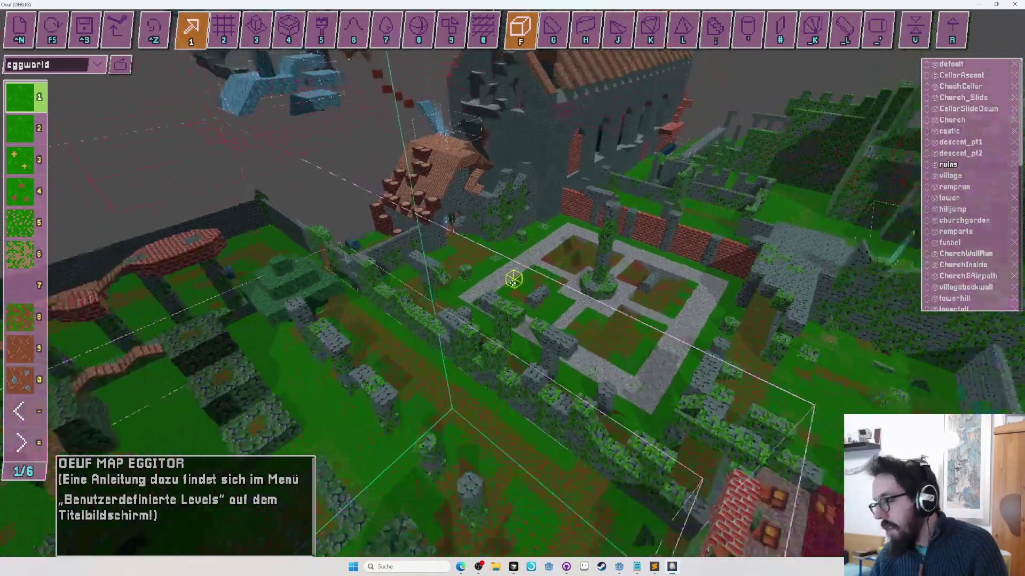
{"action": "key", "text": "s"}
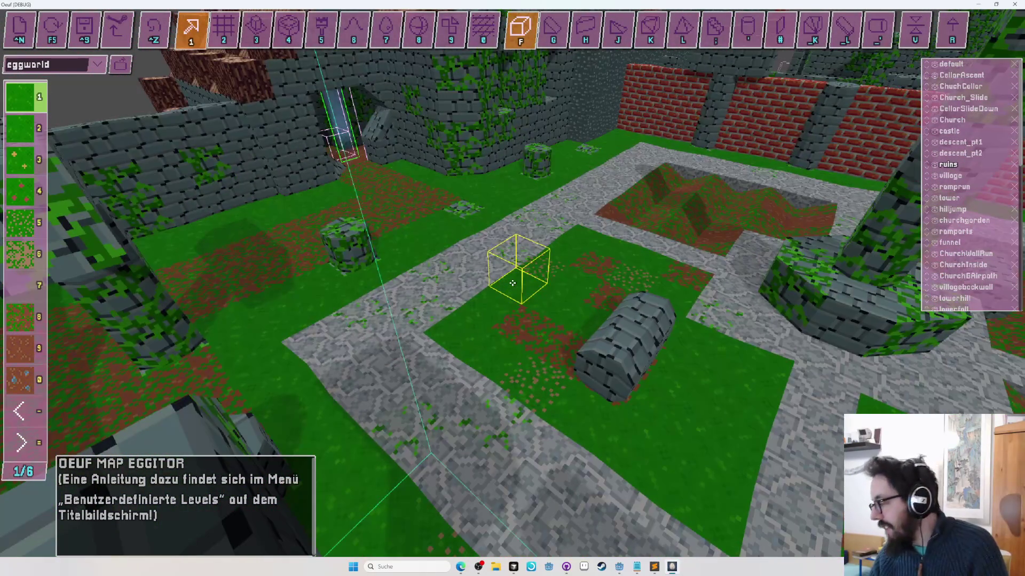
{"action": "key", "text": "w"}
{"action": "key", "text": "s"}
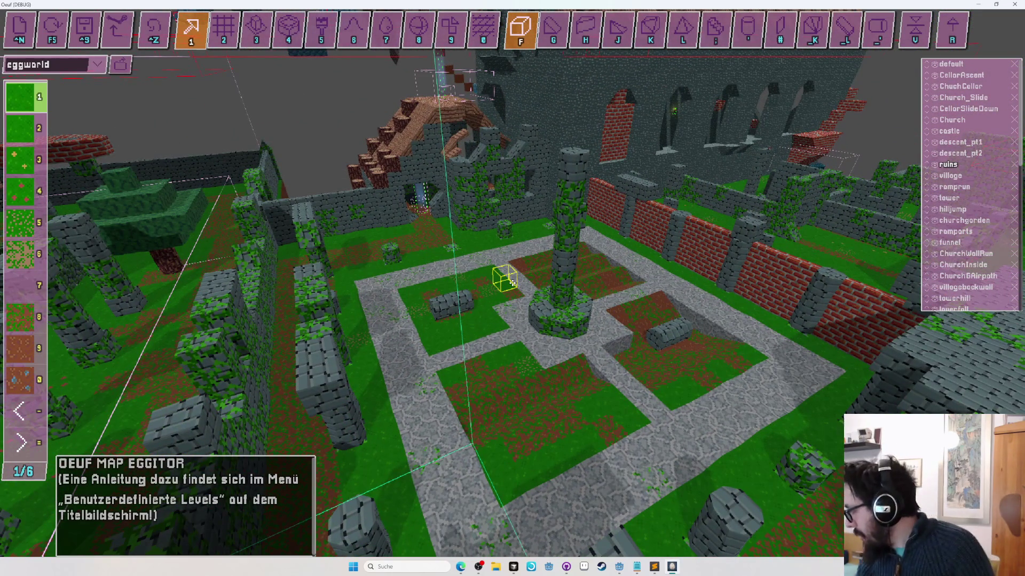
{"action": "key", "text": "s"}
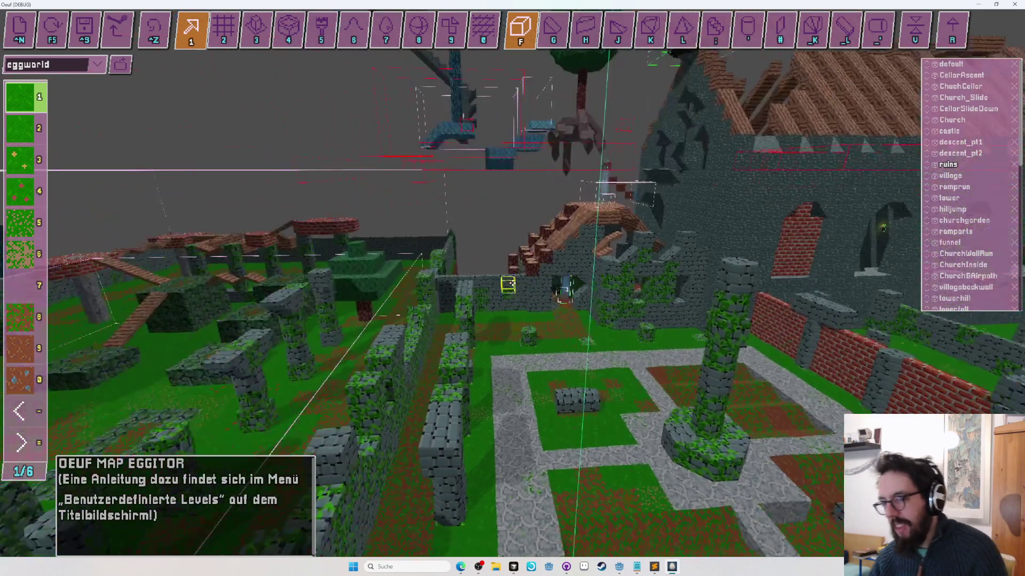
{"action": "key", "text": "w"}
Step: Look over the church buildings and interior, then show block-texture page 4 of 6
{"action": "key", "text": "Left"}
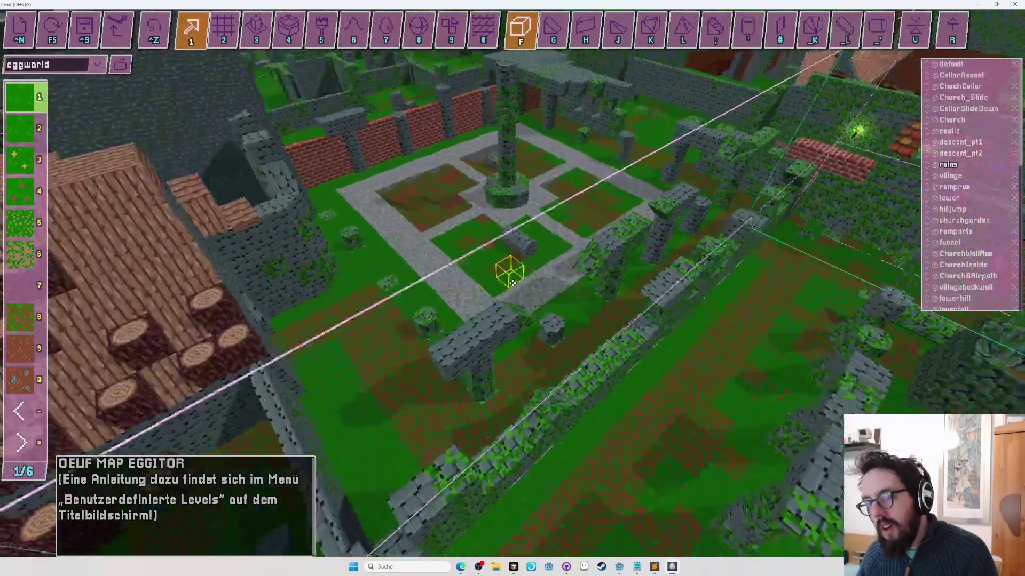
{"action": "key", "text": "Left"}
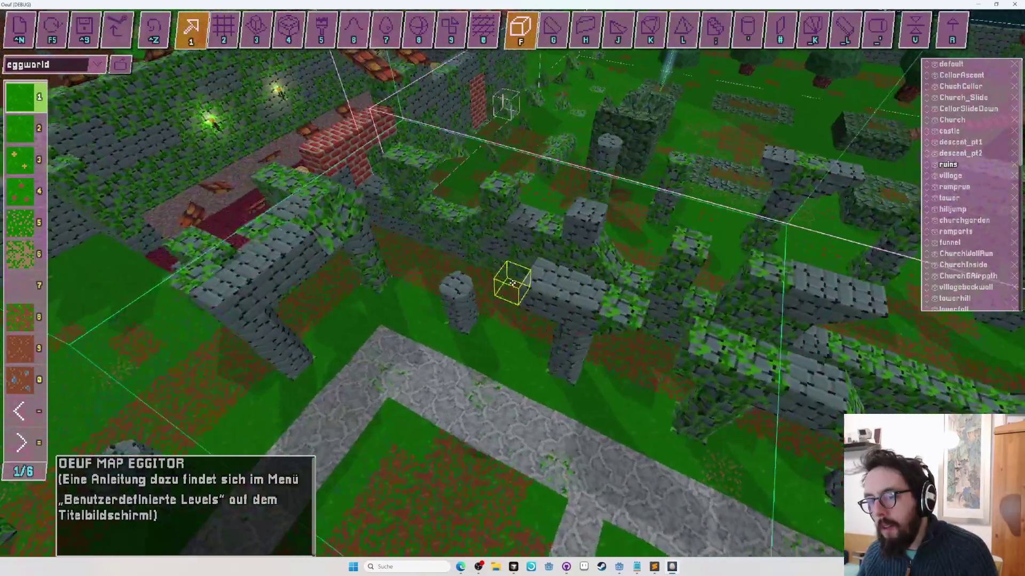
{"action": "key", "text": "Up"}
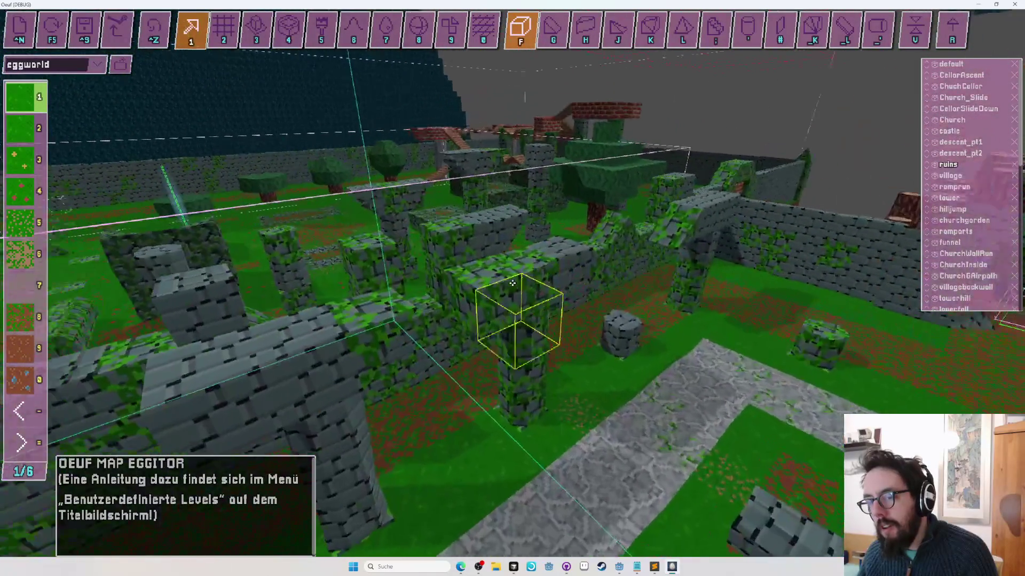
{"action": "key", "text": "Left"}
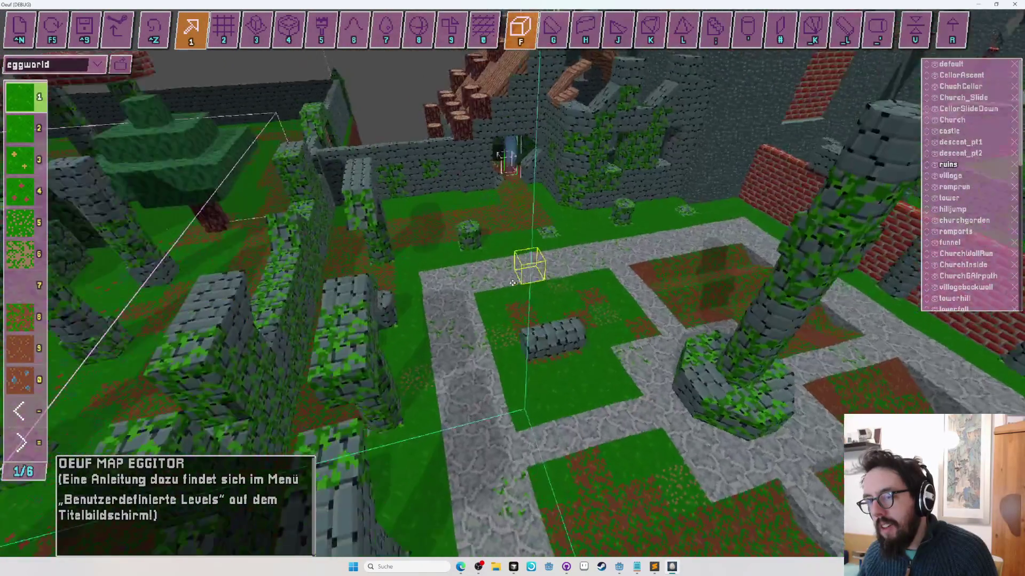
{"action": "key", "text": "Left"}
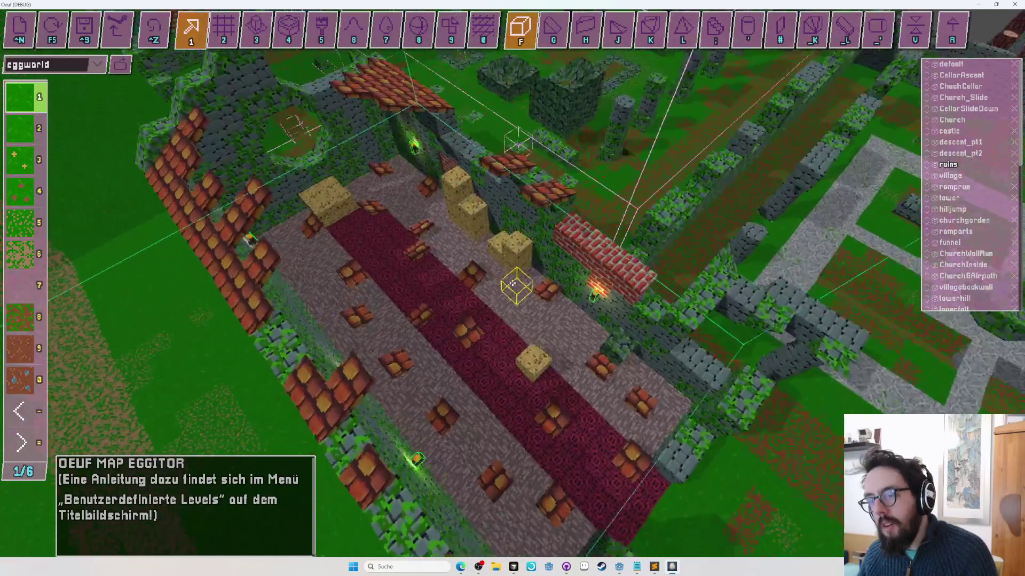
{"action": "key", "text": "Up"}
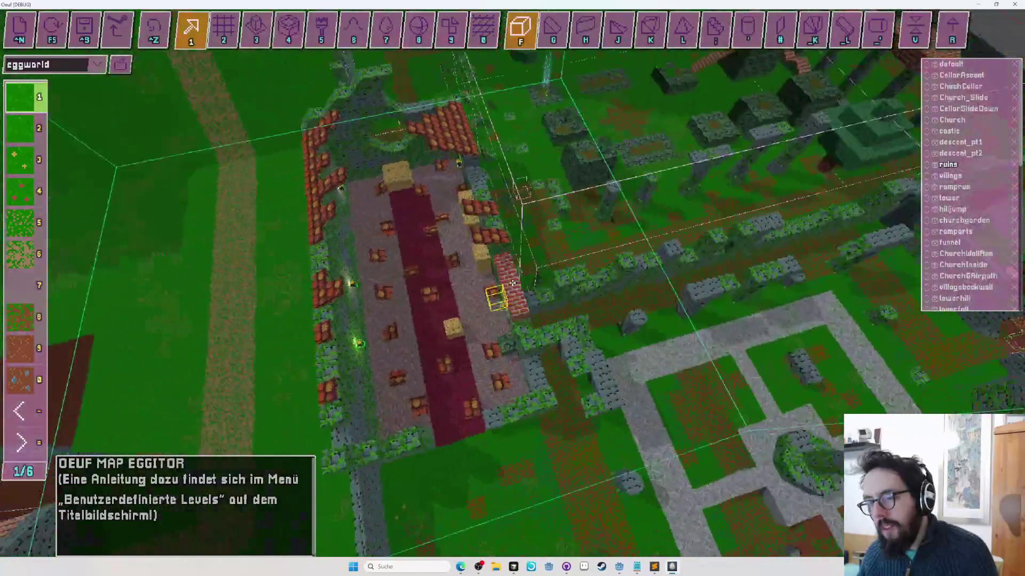
{"action": "key", "text": "Up"}
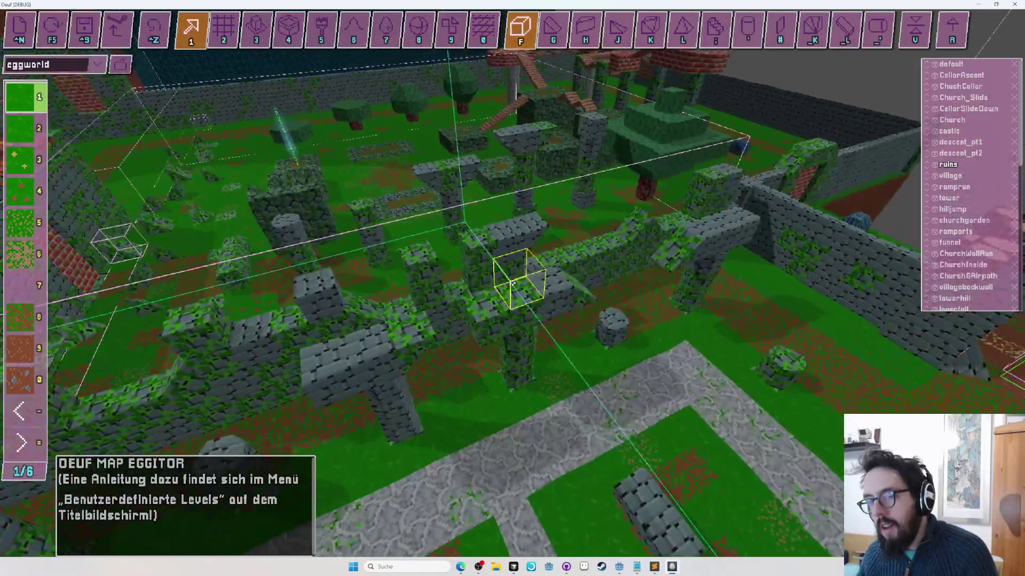
{"action": "key", "text": "equal"}
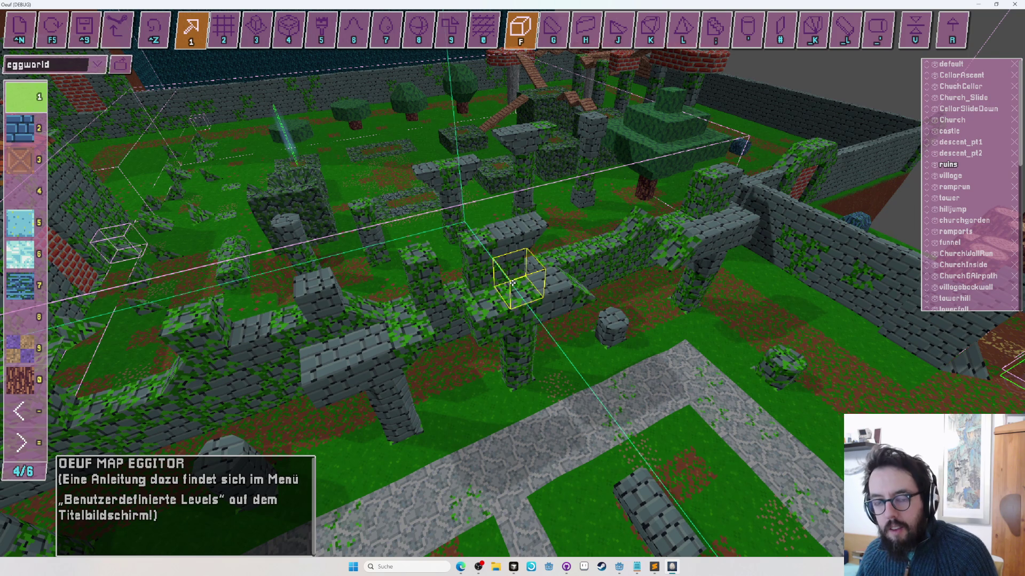
Step: Place light-blue blocks (slot 5) in the ruined garden and atop the brick platform
{"action": "key", "text": "5"}
{"action": "left_click", "coordinate": [511, 283]}
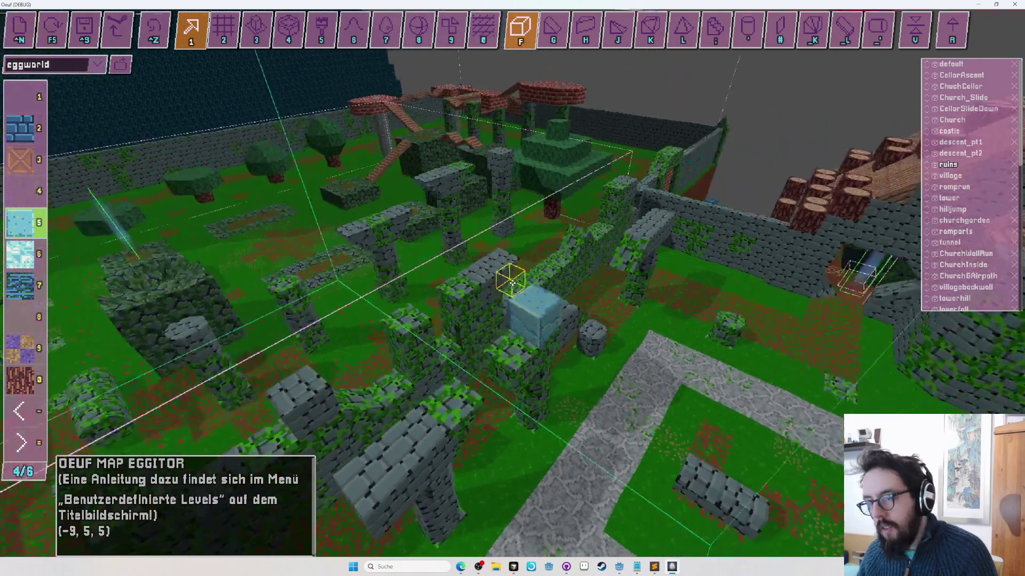
{"action": "key", "text": "Up"}
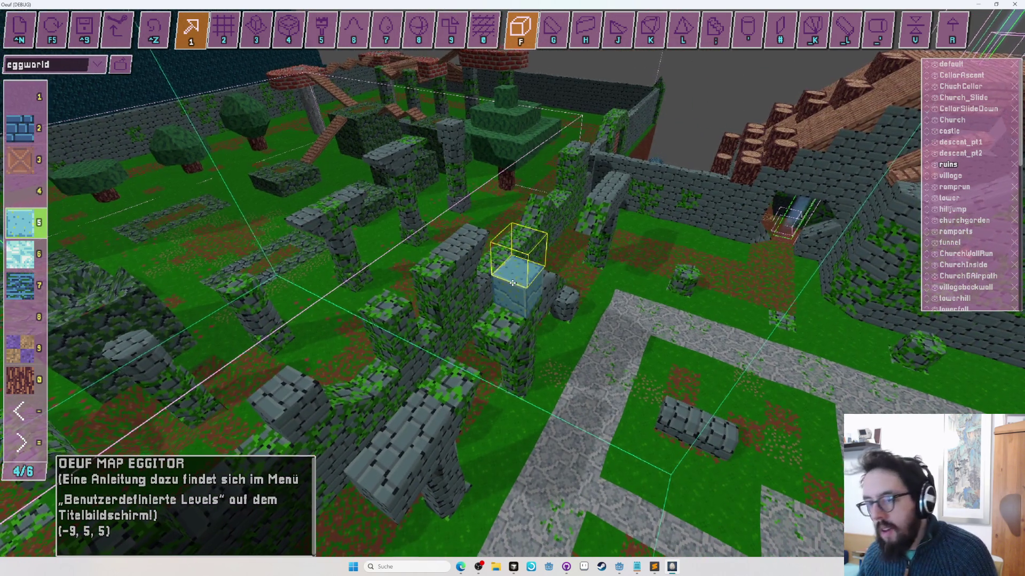
{"action": "key", "text": "Left"}
{"action": "key", "text": "Left"}
{"action": "key", "text": "Left"}
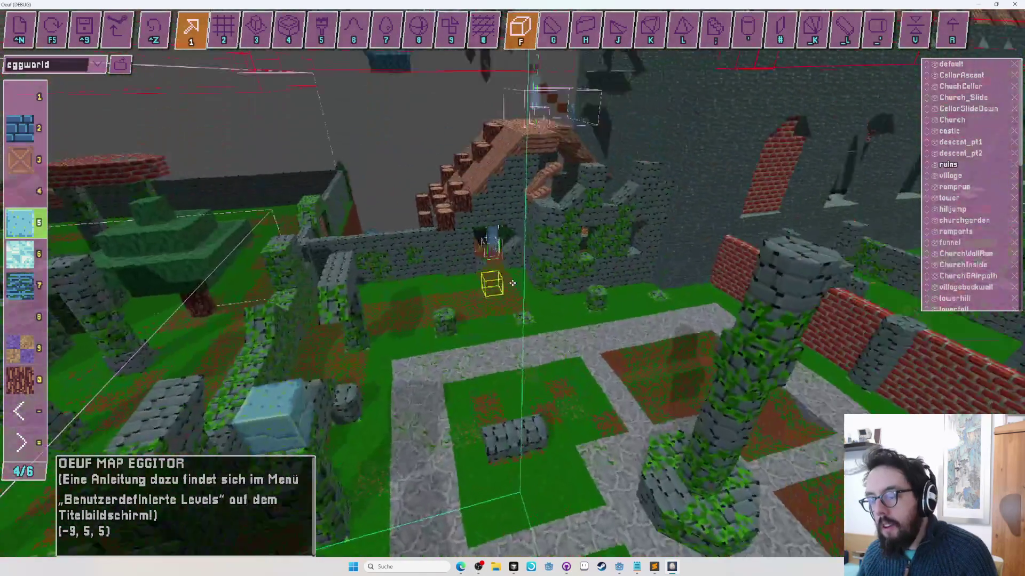
{"action": "key", "text": "Left"}
{"action": "key", "text": "Left"}
{"action": "key", "text": "Left"}
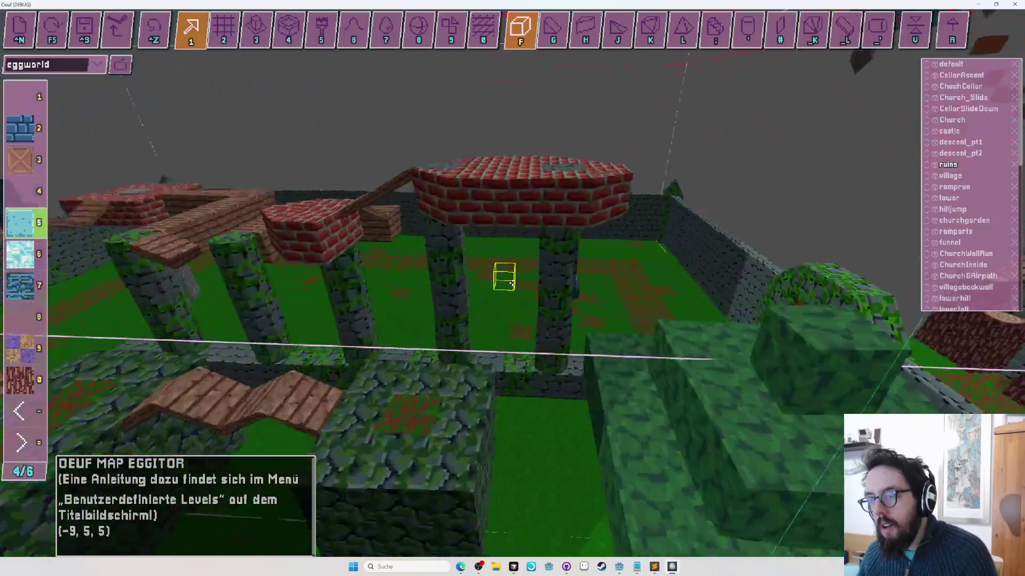
{"action": "key", "text": "Left"}
{"action": "key", "text": "Left"}
{"action": "key", "text": "Left"}
{"action": "left_click", "coordinate": [513, 283]}
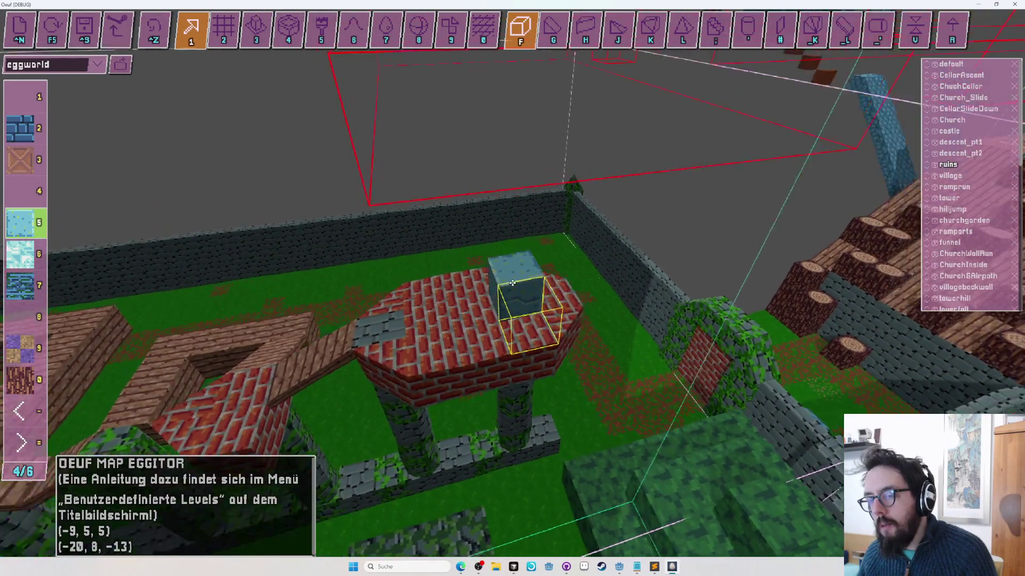
Step: Fly over the courtyard and circle the walled garden toward the tower's wooden stairs
{"action": "key", "text": "Left"}
{"action": "key", "text": "Left"}
{"action": "key", "text": "Left"}
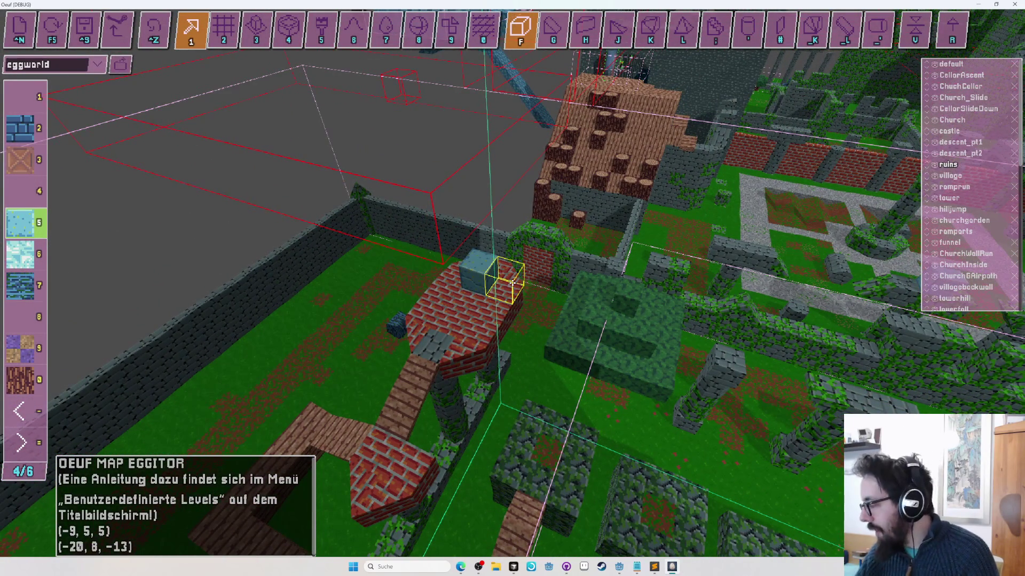
{"action": "key", "text": "Left"}
{"action": "key", "text": "Left"}
{"action": "key", "text": "Left"}
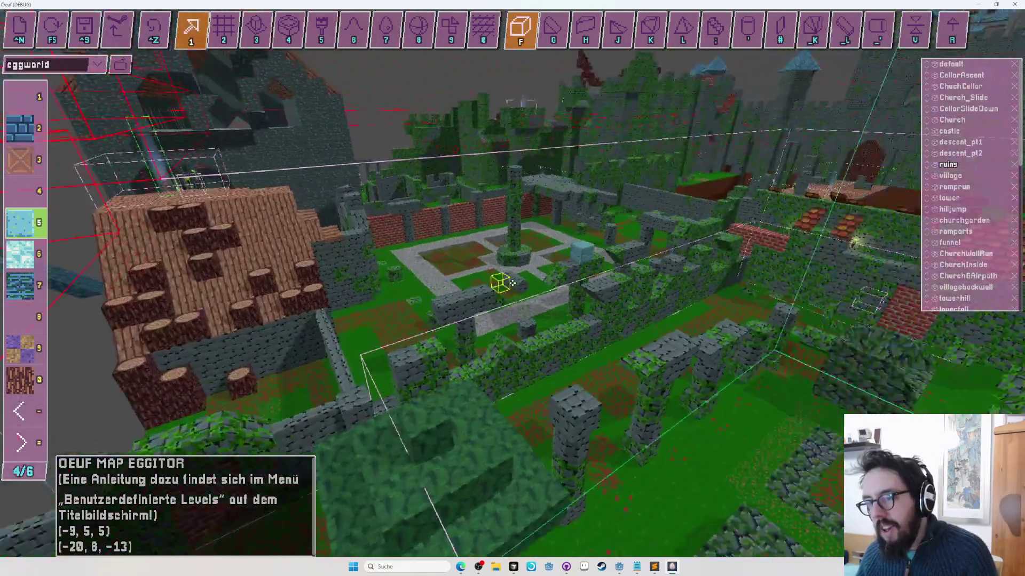
{"action": "key", "text": "Up"}
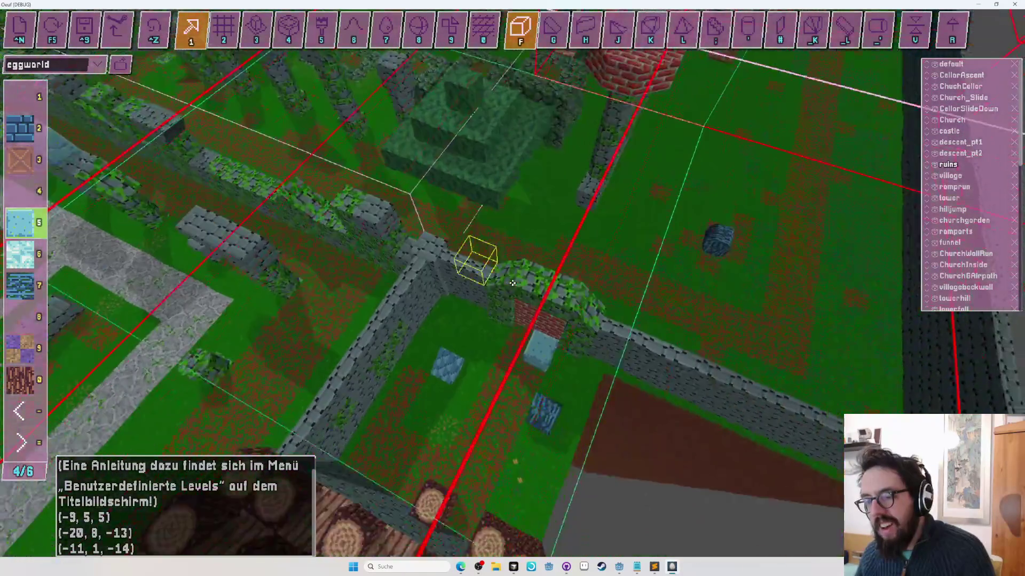
{"action": "key", "text": "Up"}
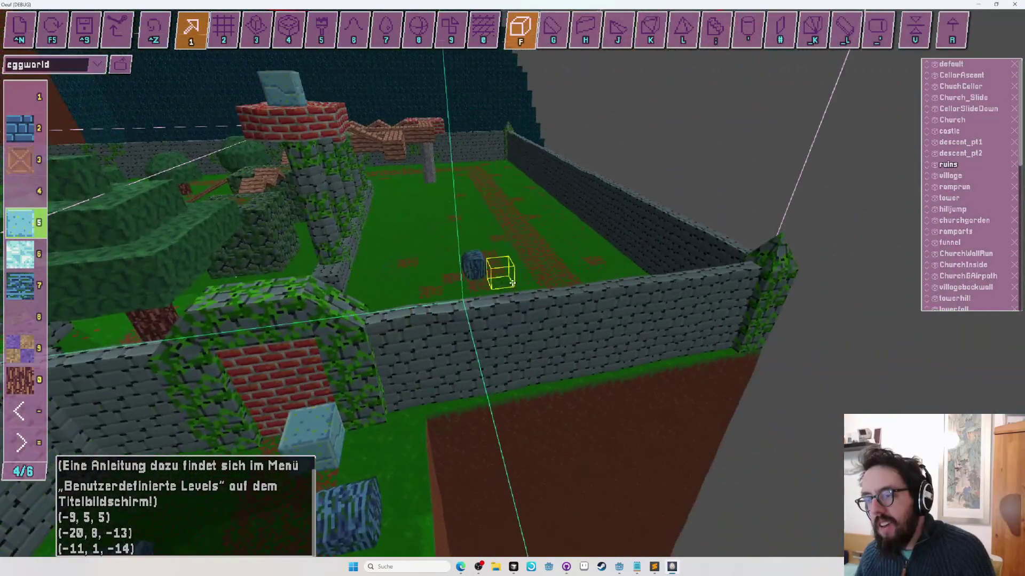
{"action": "key", "text": "Left"}
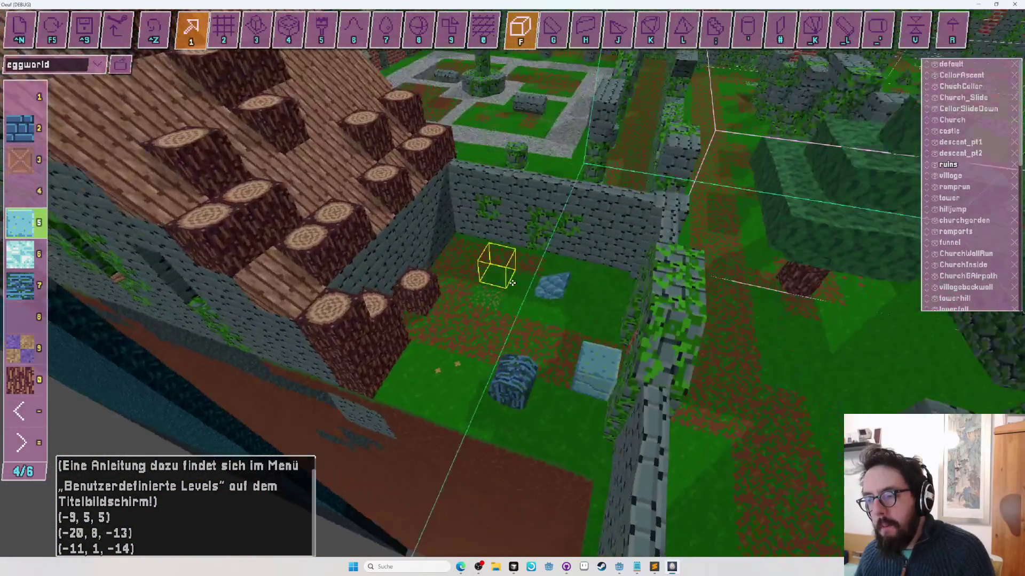
{"action": "key", "text": "Up"}
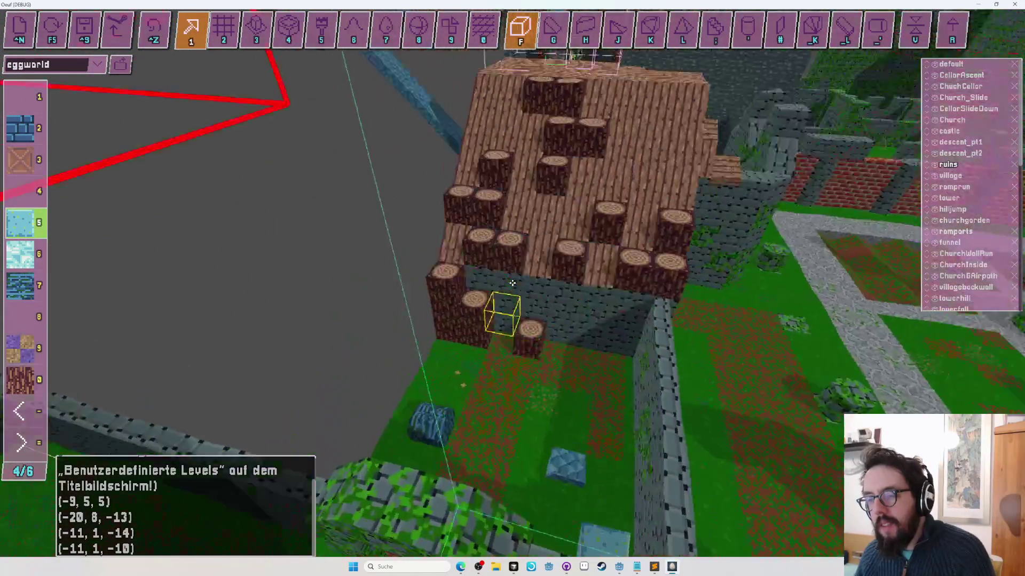
{"action": "key", "text": "Left"}
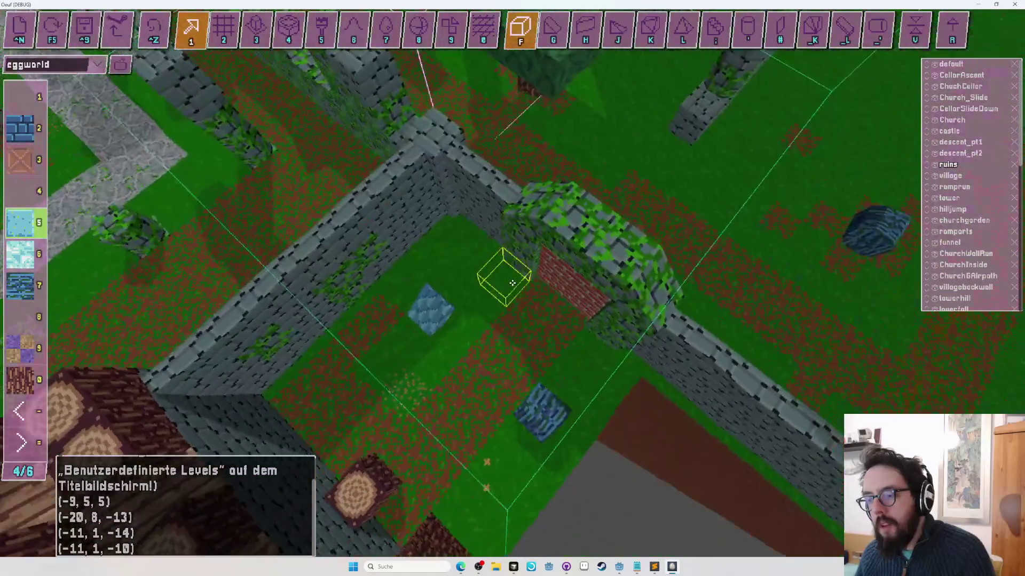
{"action": "key", "text": "Up"}
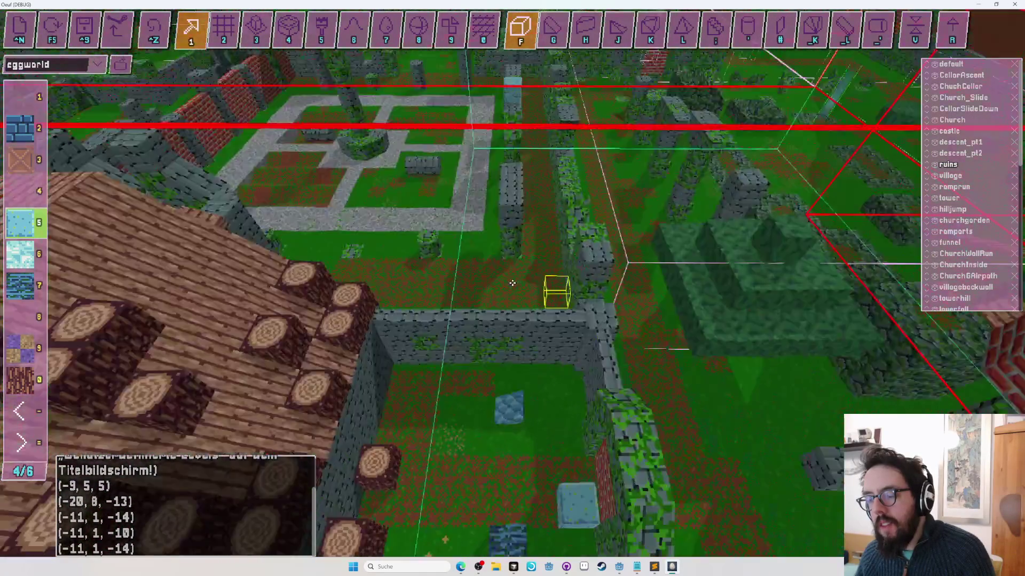
{"action": "key", "text": "Up"}
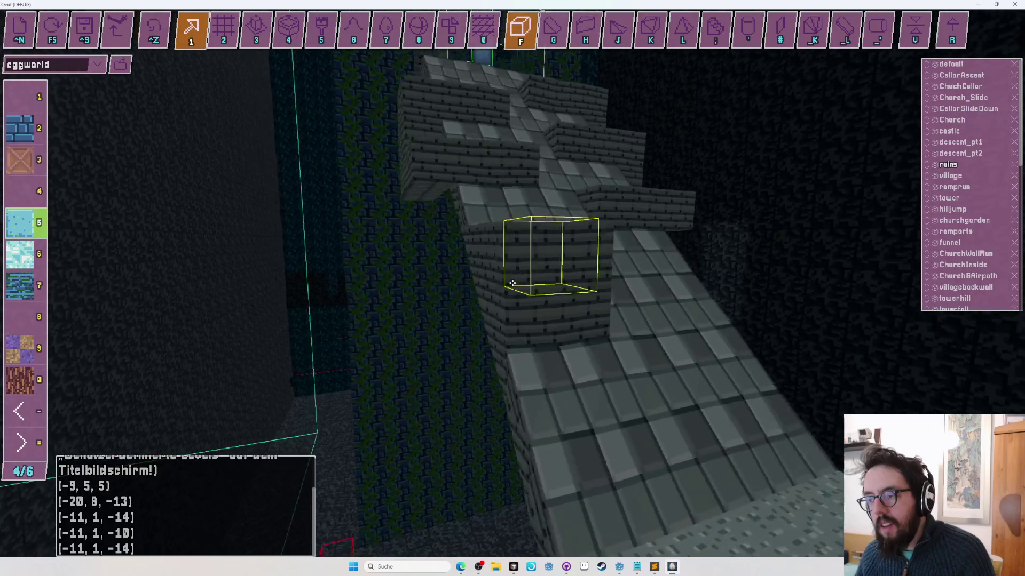
Step: Circle the stone stairs near the wooden roof, then switch to playing eggworld
{"action": "key", "text": "Left"}
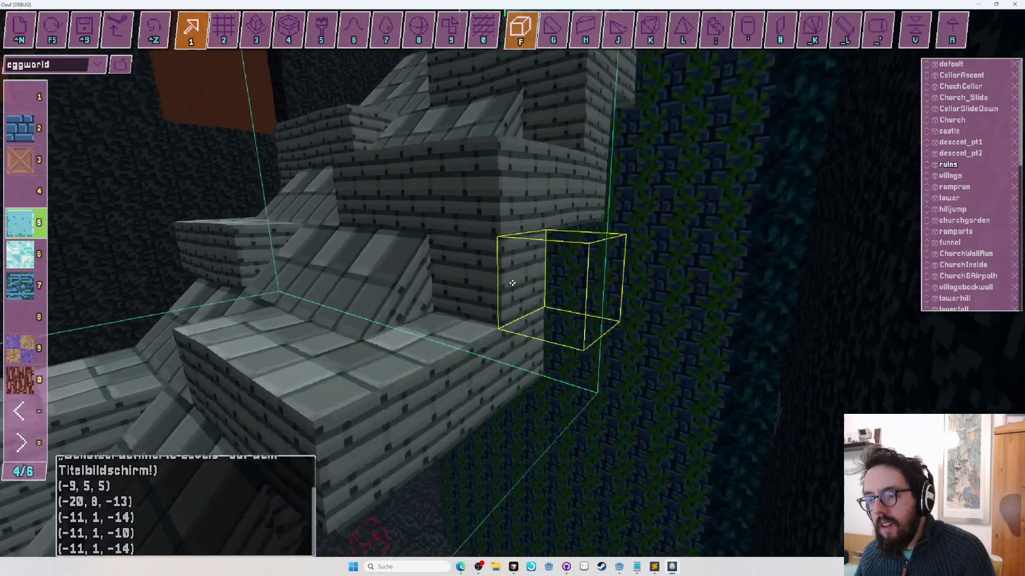
{"action": "key", "text": "Up"}
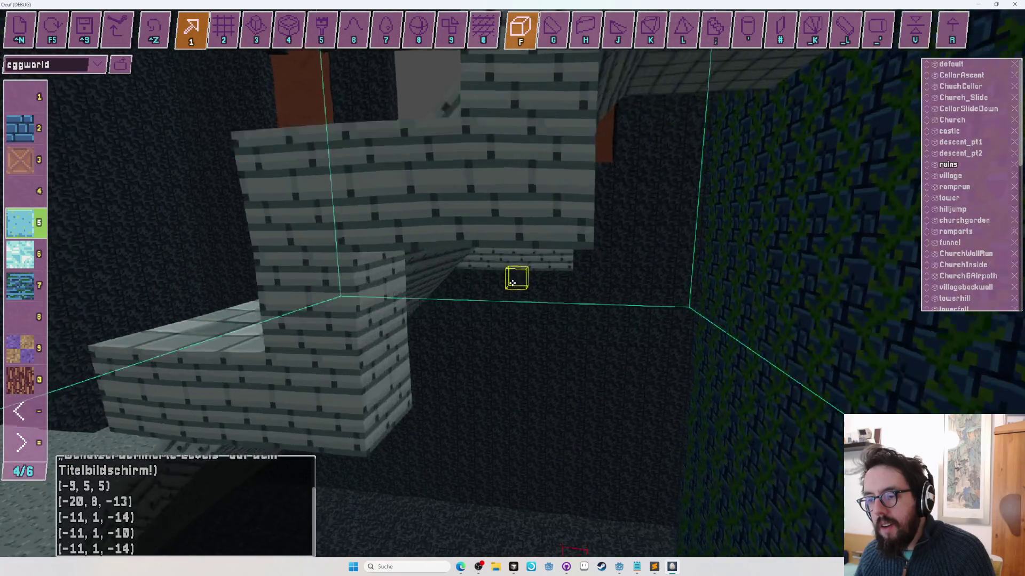
{"action": "key", "text": "Left"}
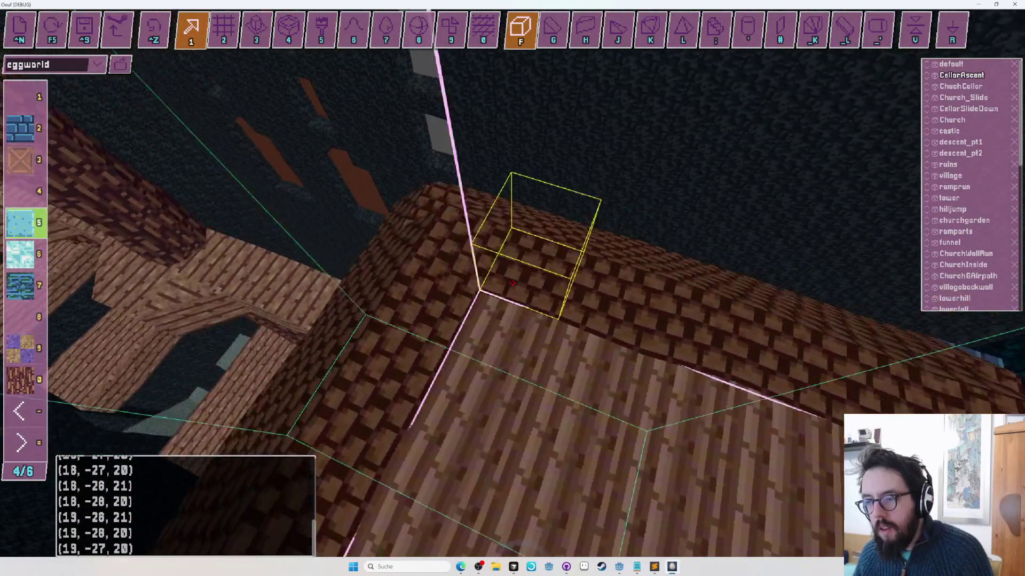
{"action": "key", "text": "F5"}
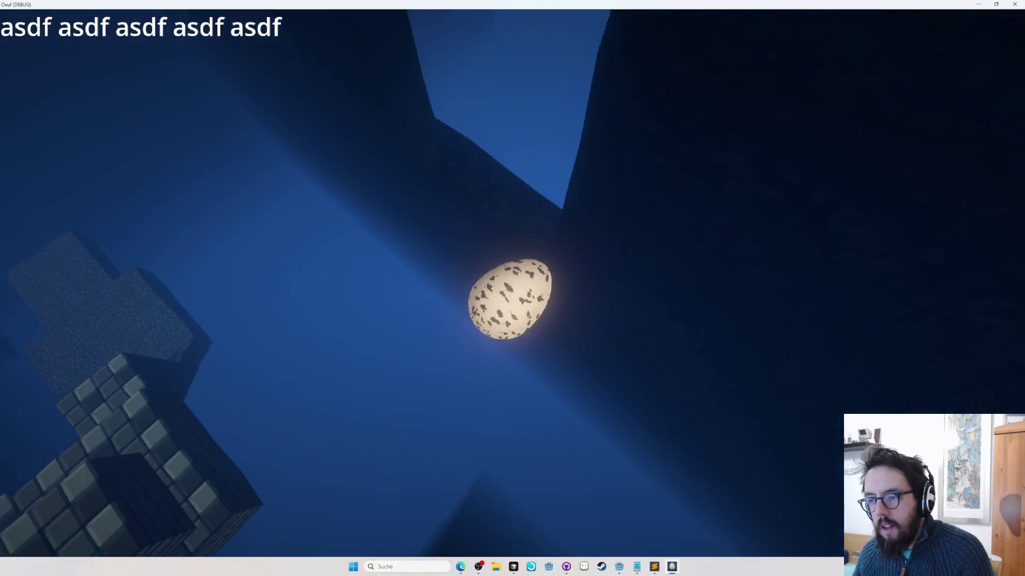
Step: Toggle between playing as the egg and the editor, ending back in the Map Eggitor
{"action": "key", "text": "F5"}
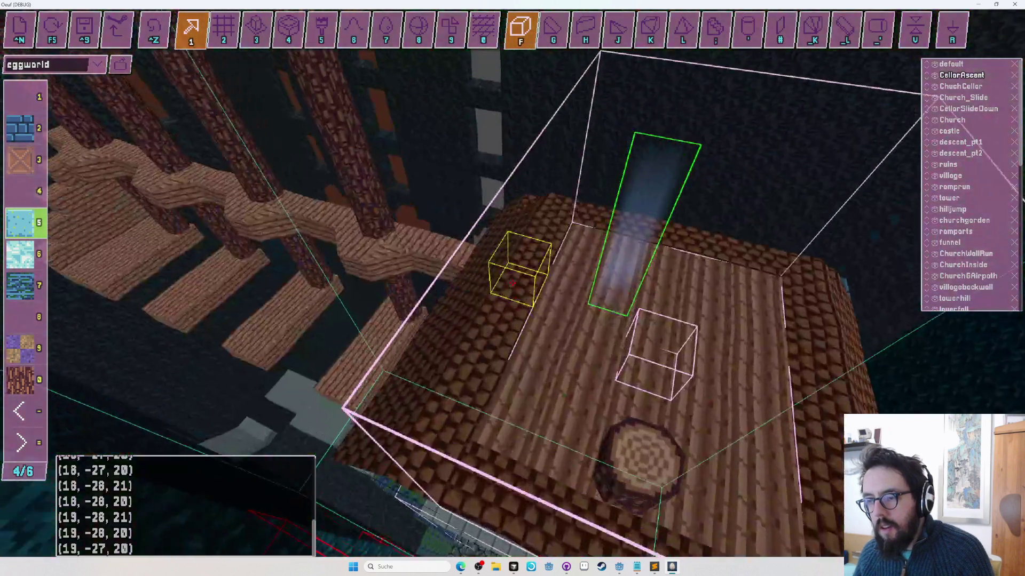
{"action": "key", "text": "F5"}
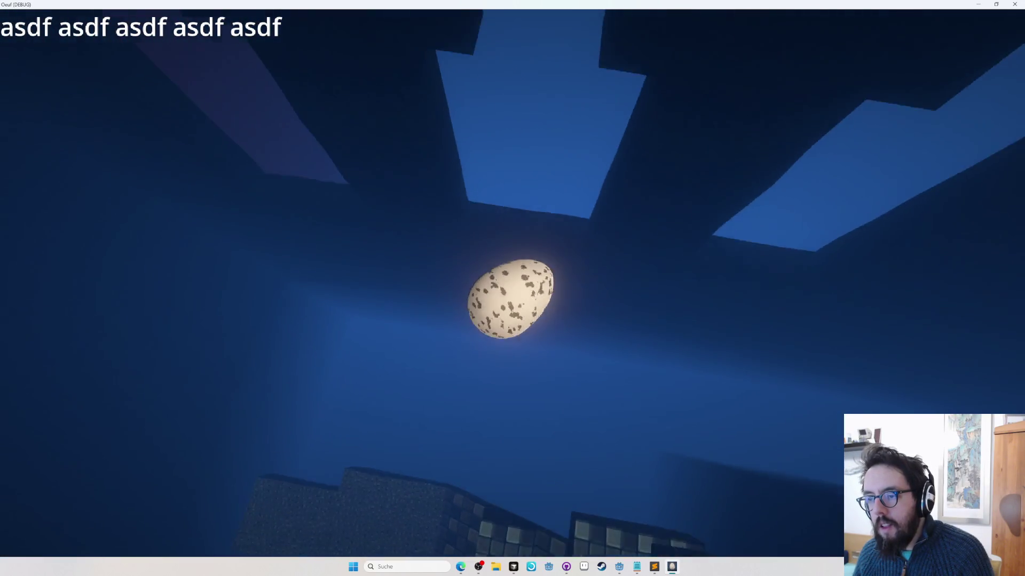
{"action": "key", "text": "Tab"}
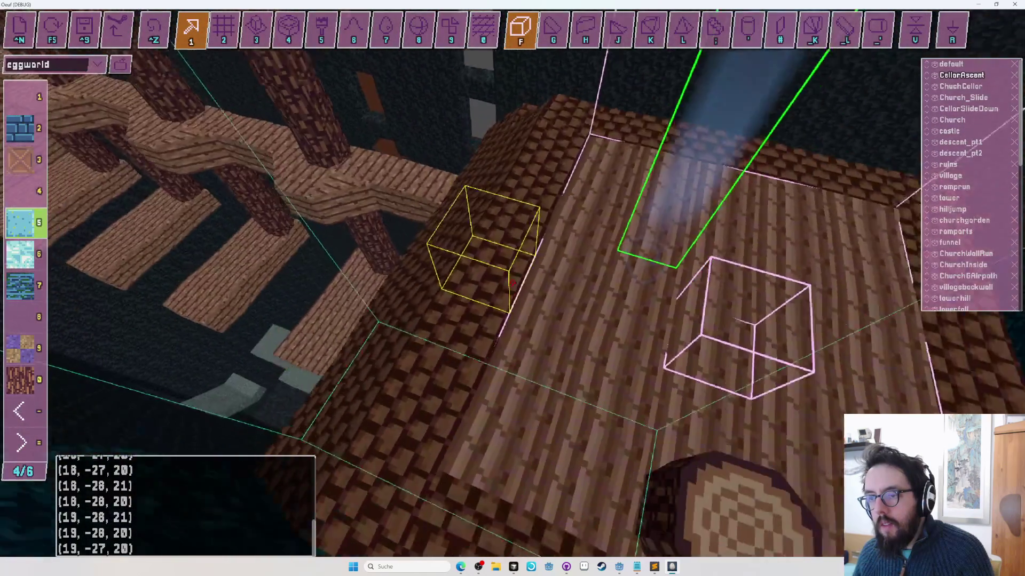
{"action": "key", "text": "Tab"}
{"action": "key", "text": "Tab"}
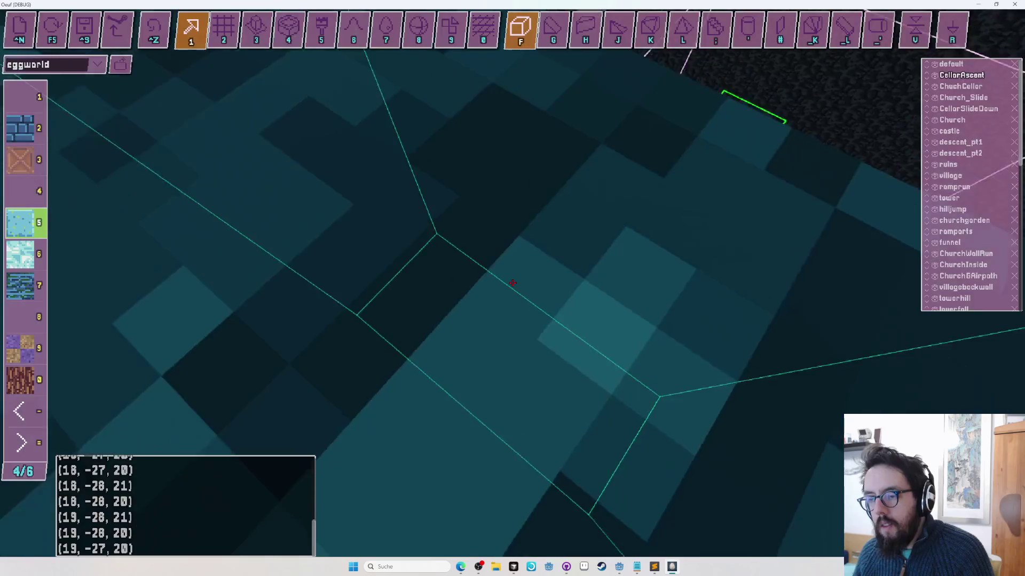
{"action": "key", "text": "Tab"}
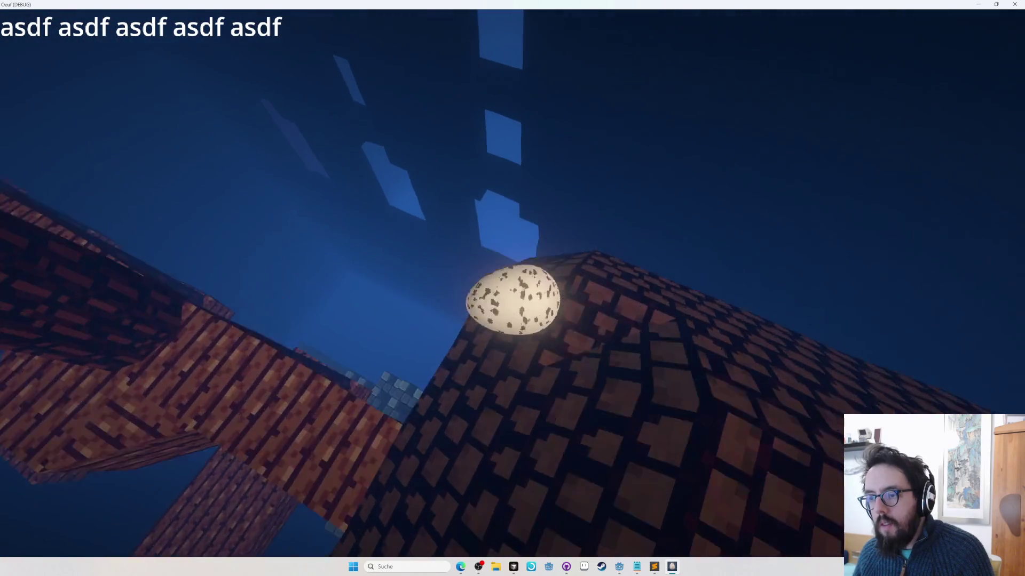
{"action": "key", "text": "Tab"}
{"action": "key", "text": "Tab"}
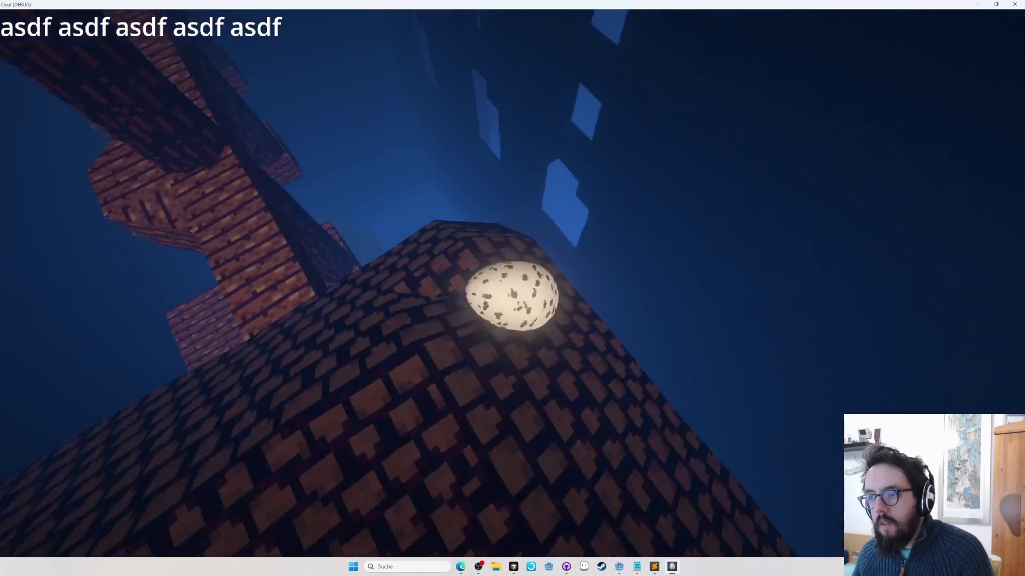
{"action": "key", "text": "Tab"}
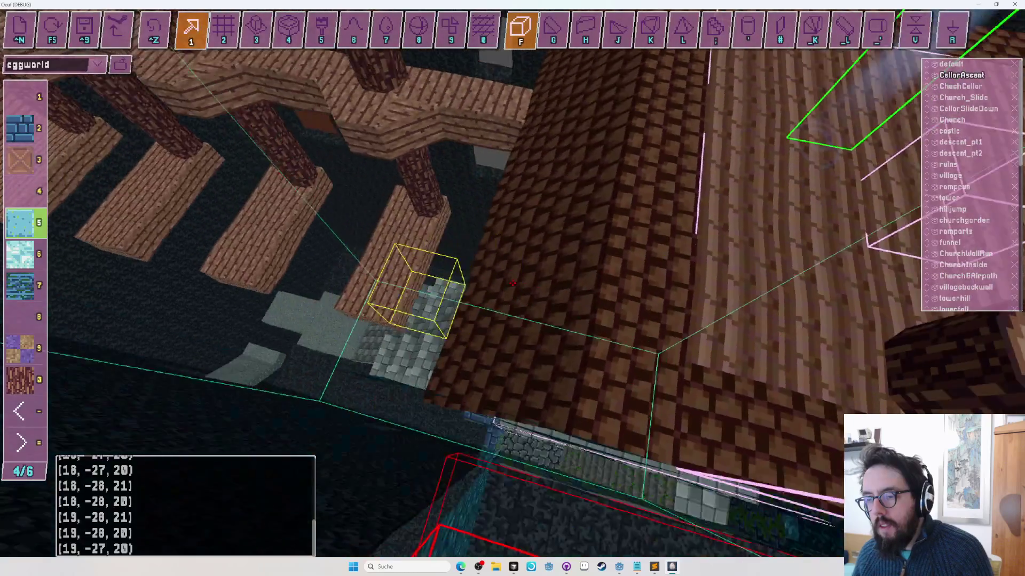
{"action": "key", "text": "Tab"}
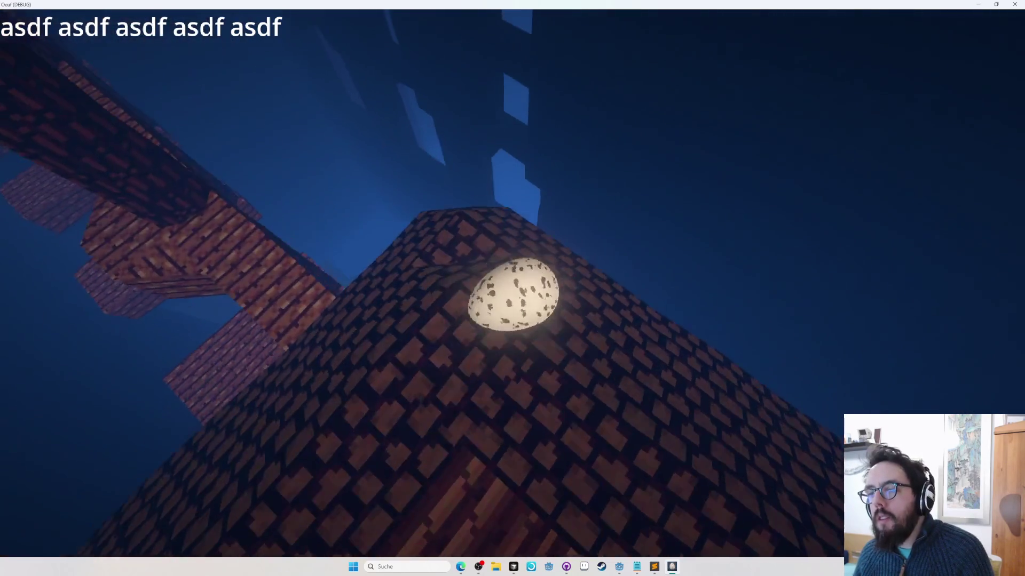
{"action": "key", "text": "Tab"}
{"action": "key", "text": "Tab"}
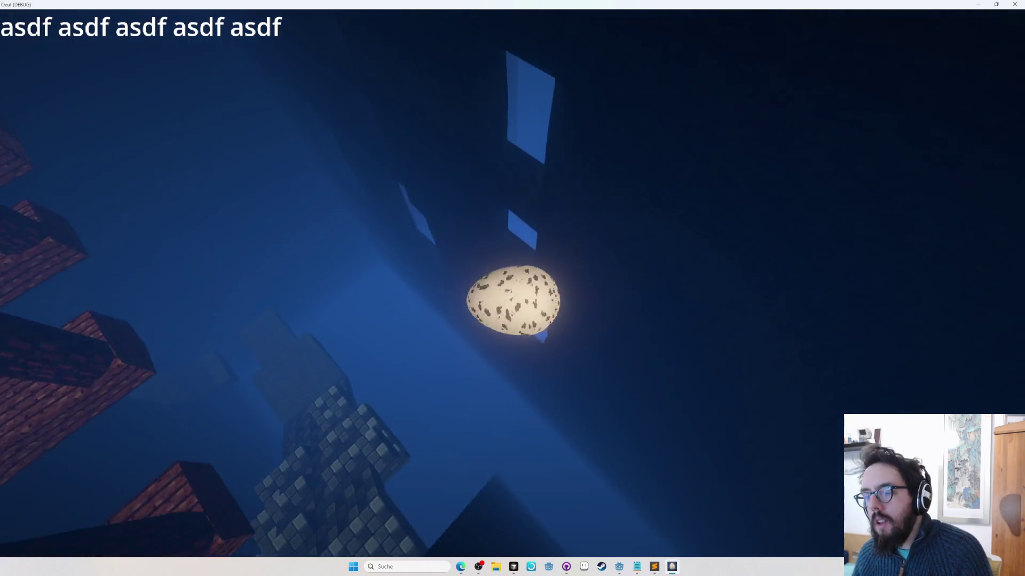
{"action": "key", "text": "Escape"}
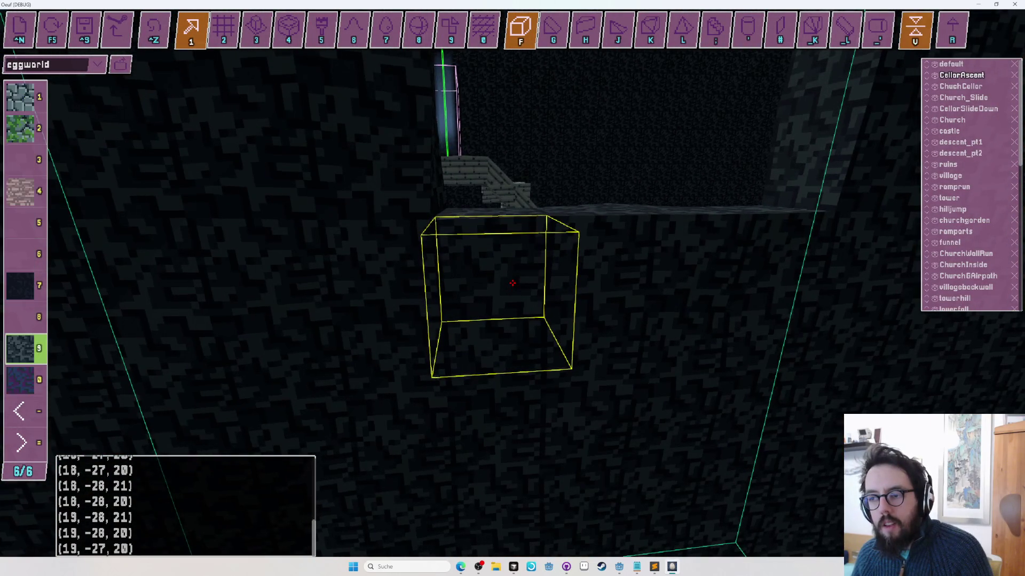
Step: Page the block palette and choose the light blue block texture
{"action": "key", "text": "Tab"}
{"action": "key", "text": "Tab"}
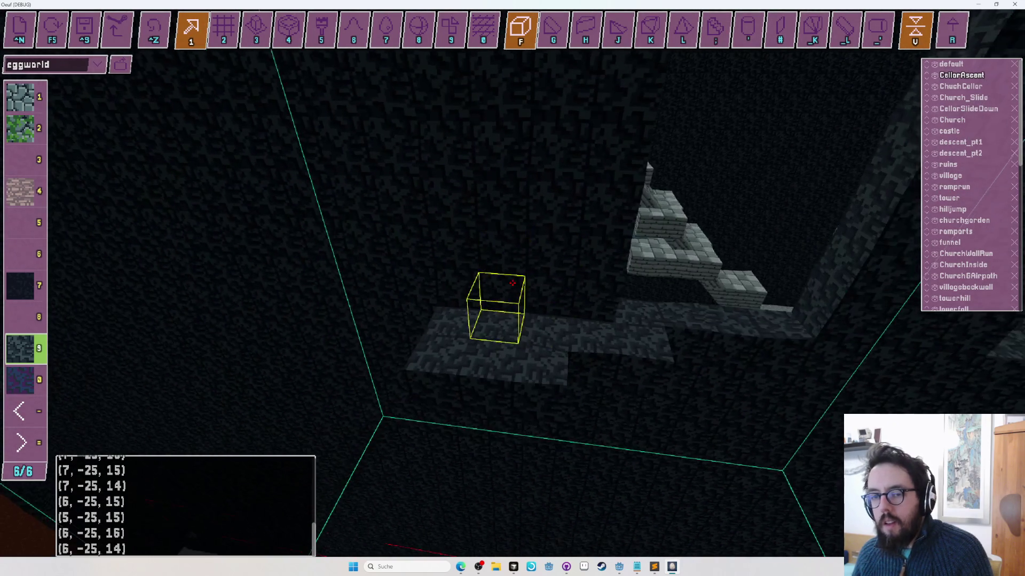
{"action": "key", "text": "Tab"}
{"action": "key", "text": "Tab"}
{"action": "key", "text": "equal"}
{"action": "key", "text": "equal"}
{"action": "key", "text": "equal"}
{"action": "key", "text": "equal"}
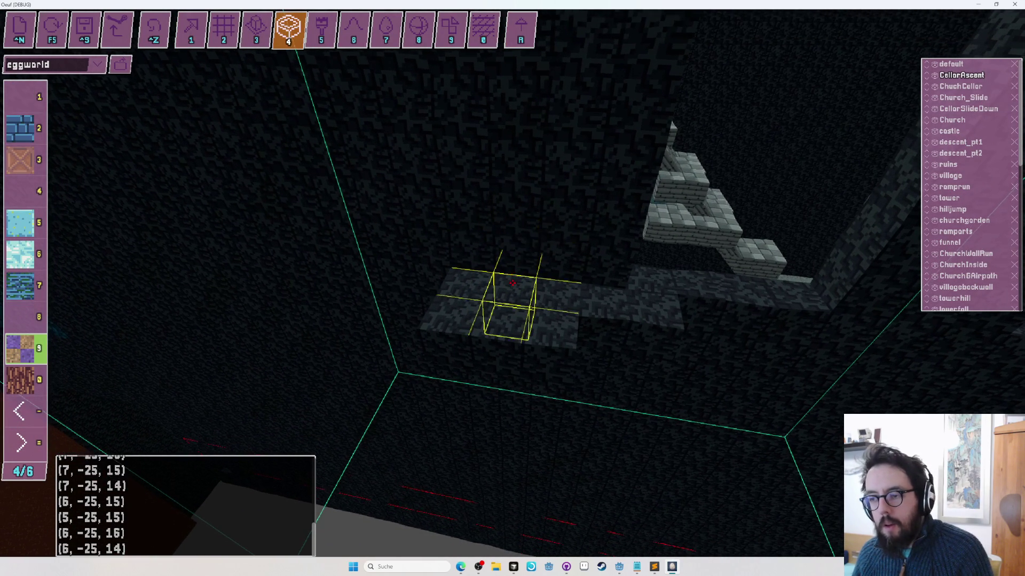
{"action": "left_click", "coordinate": [513, 283]}
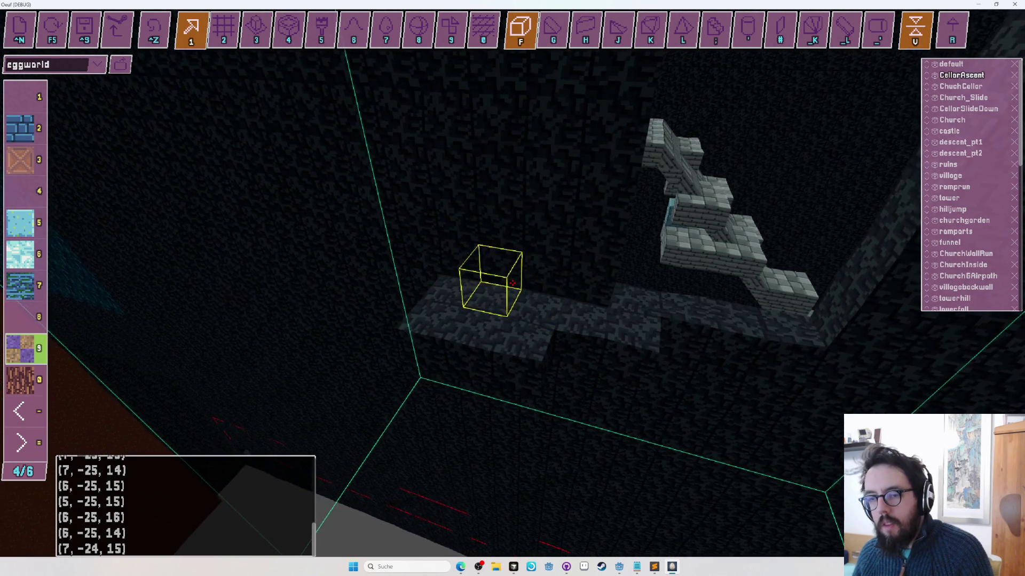
Step: Place a light blue block on the floor, then fly over the roof to the garden pillars
{"action": "key", "text": "5"}
{"action": "key", "text": "w"}
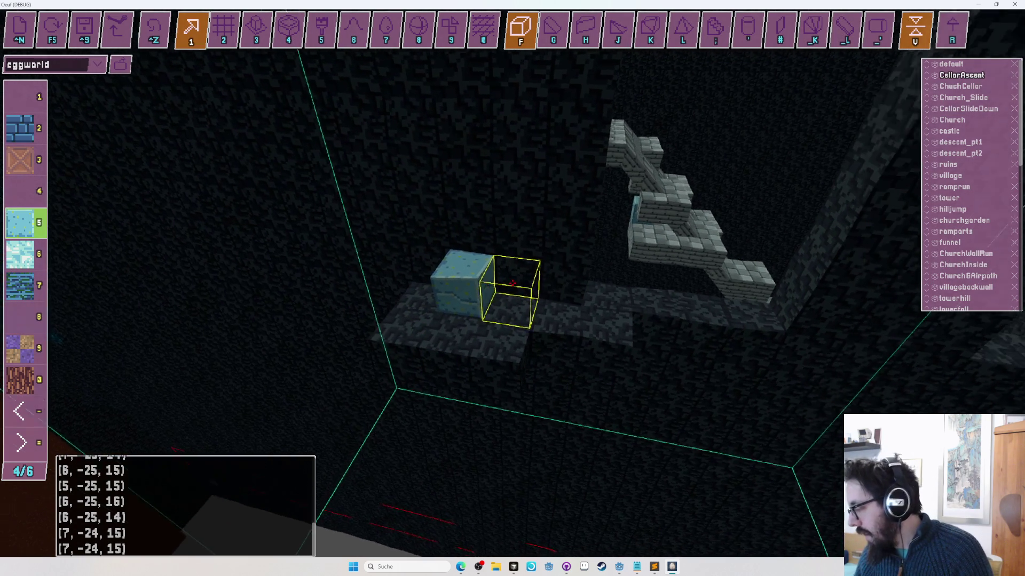
{"action": "key", "text": "w"}
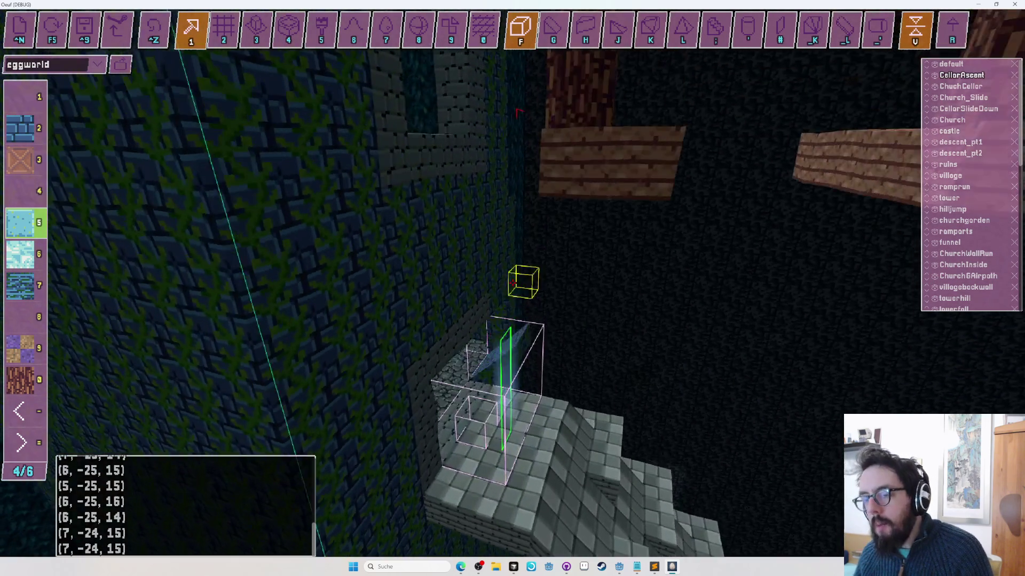
{"action": "key", "text": "space"}
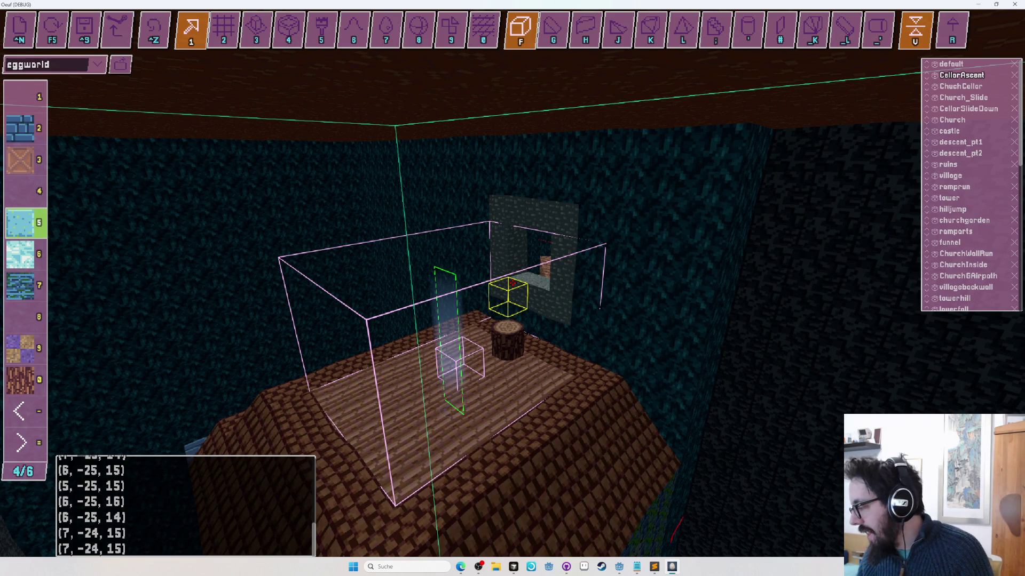
{"action": "key", "text": "s"}
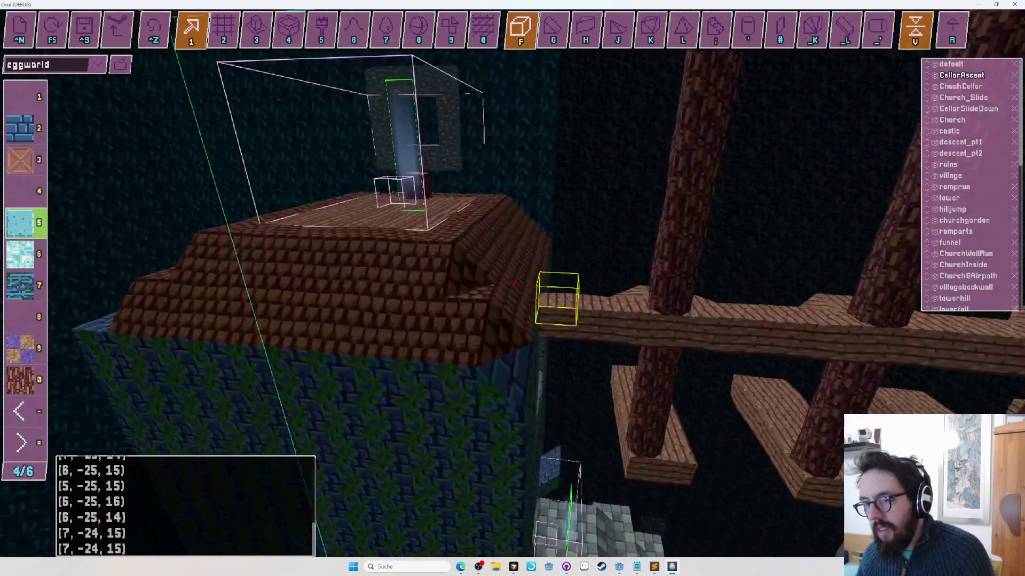
{"action": "key", "text": "w"}
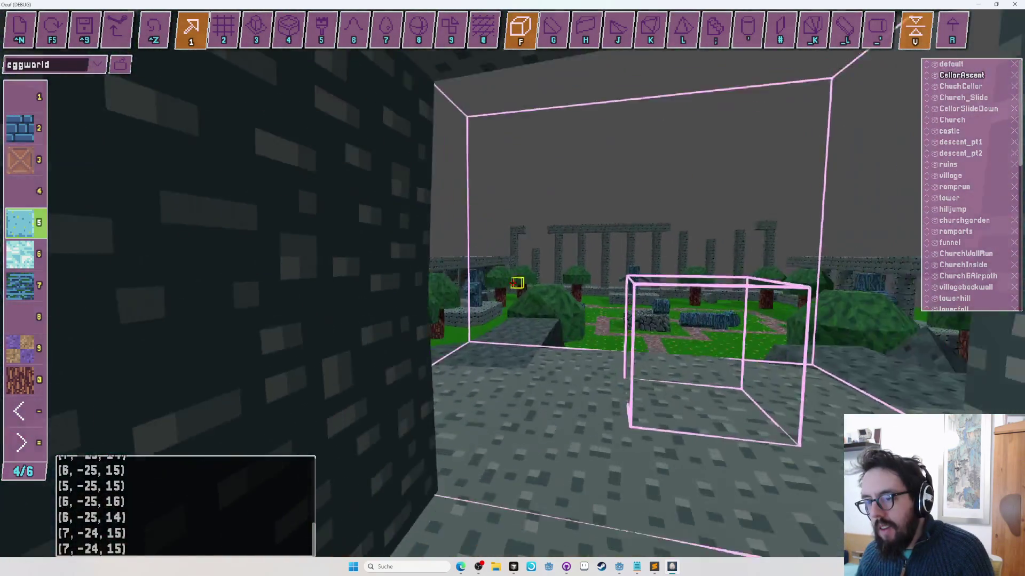
{"action": "key", "text": "w"}
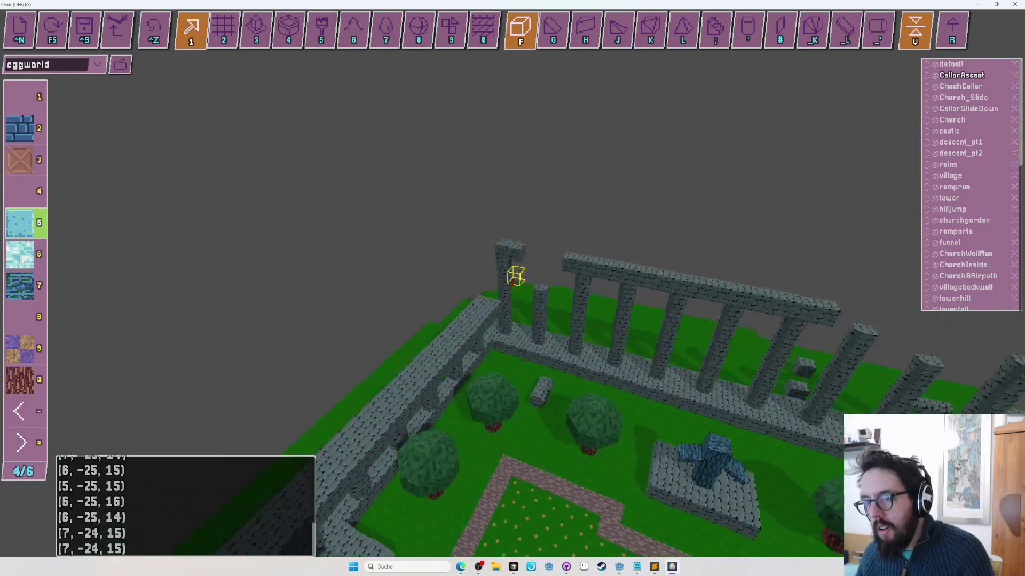
{"action": "key", "text": "w"}
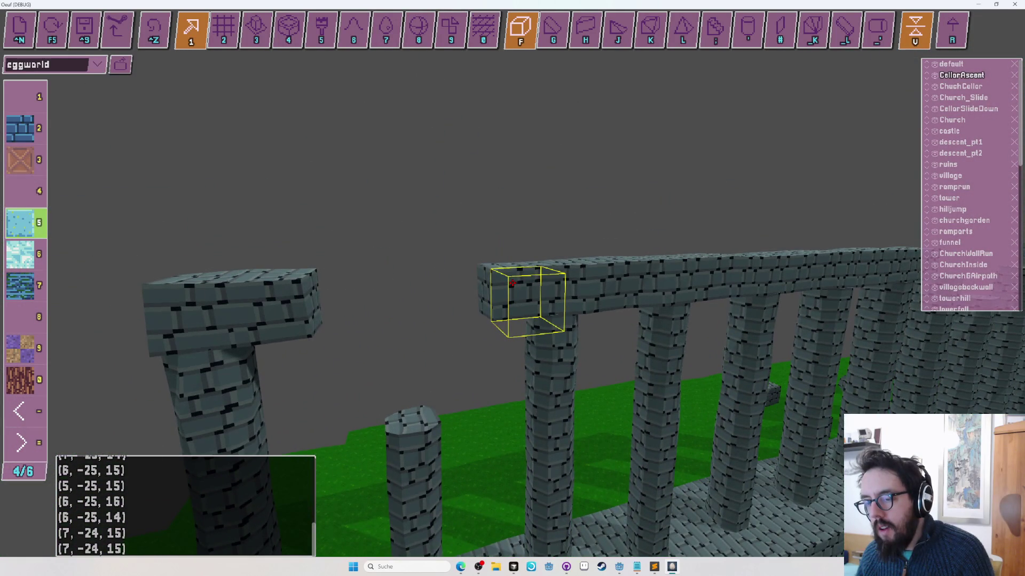
Step: Top the short pillar with a light blue block, then bring up the grass and dirt textures
{"action": "key", "text": "w"}
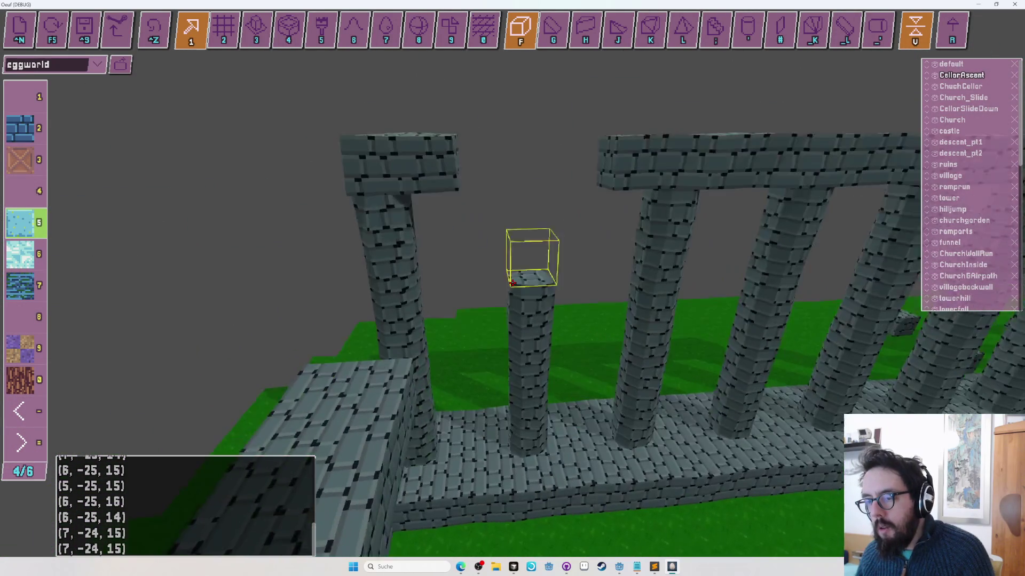
{"action": "key", "text": "w"}
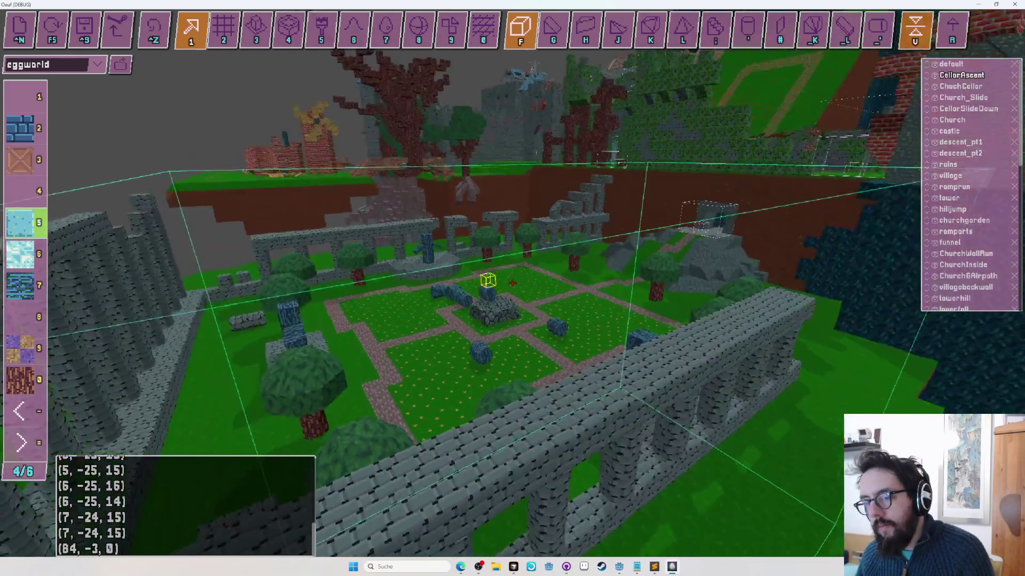
{"action": "key", "text": "w"}
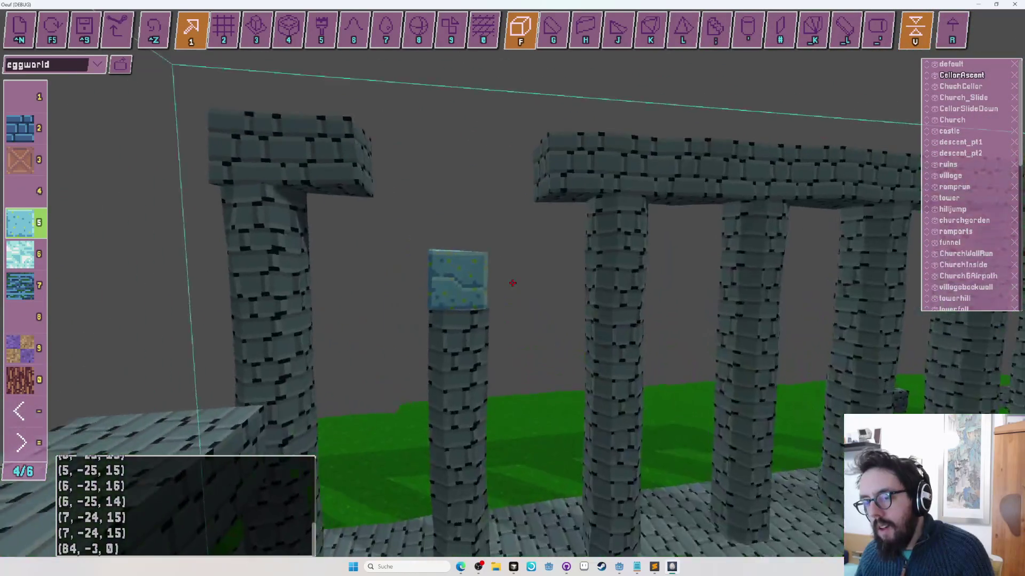
{"action": "key", "text": "w"}
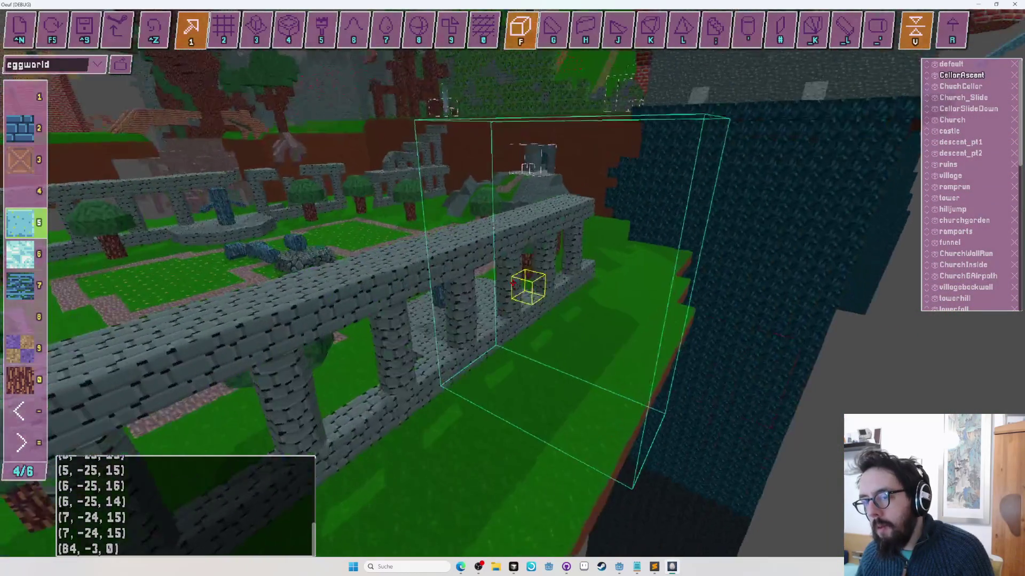
{"action": "key", "text": "w"}
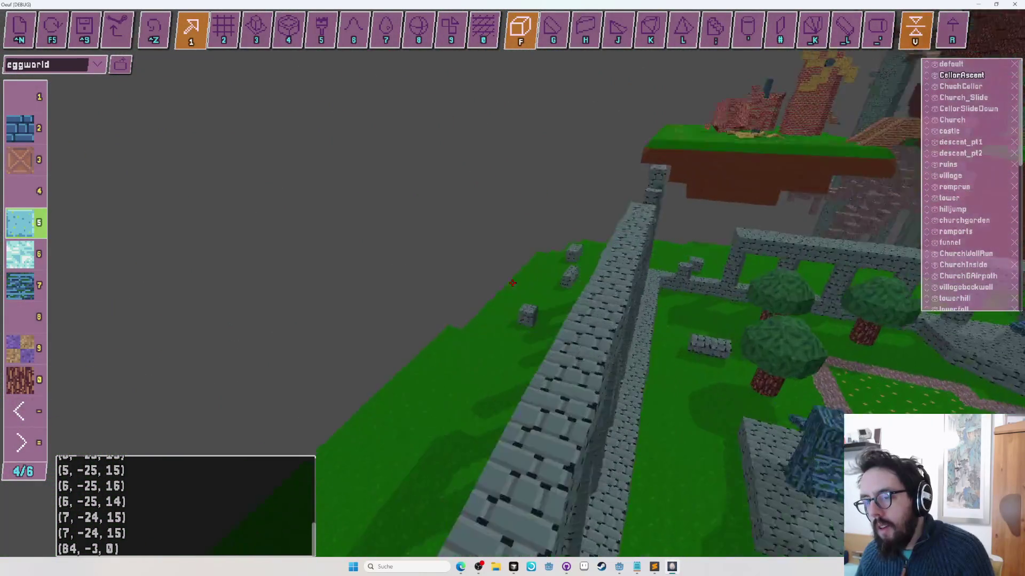
{"action": "key", "text": "w"}
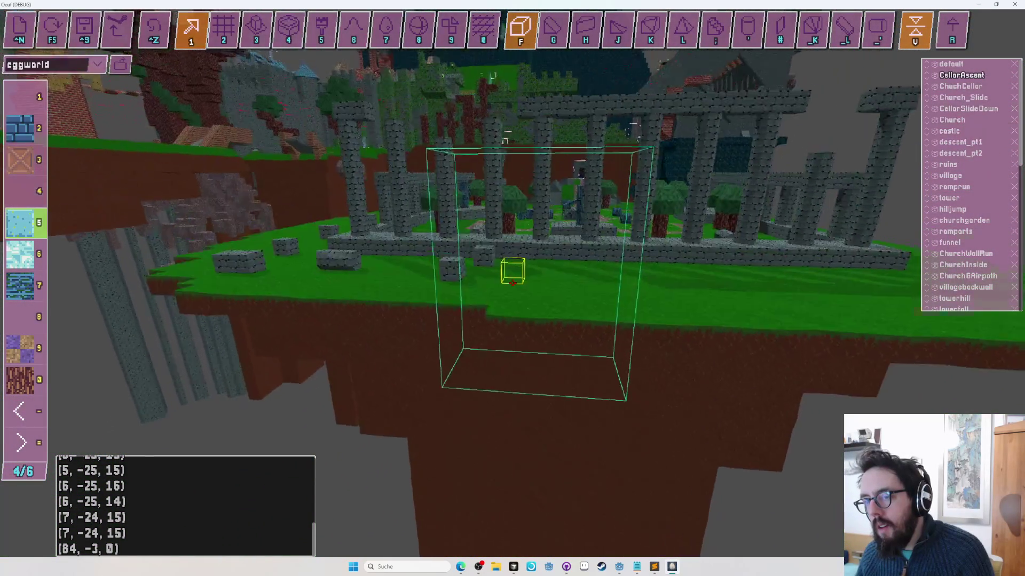
{"action": "key", "text": "w"}
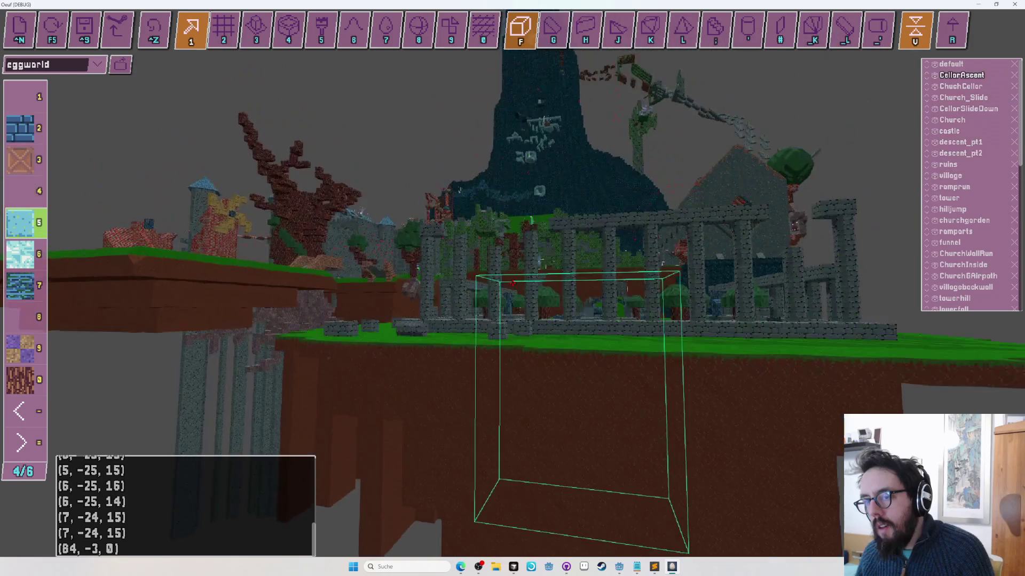
{"action": "key", "text": "w"}
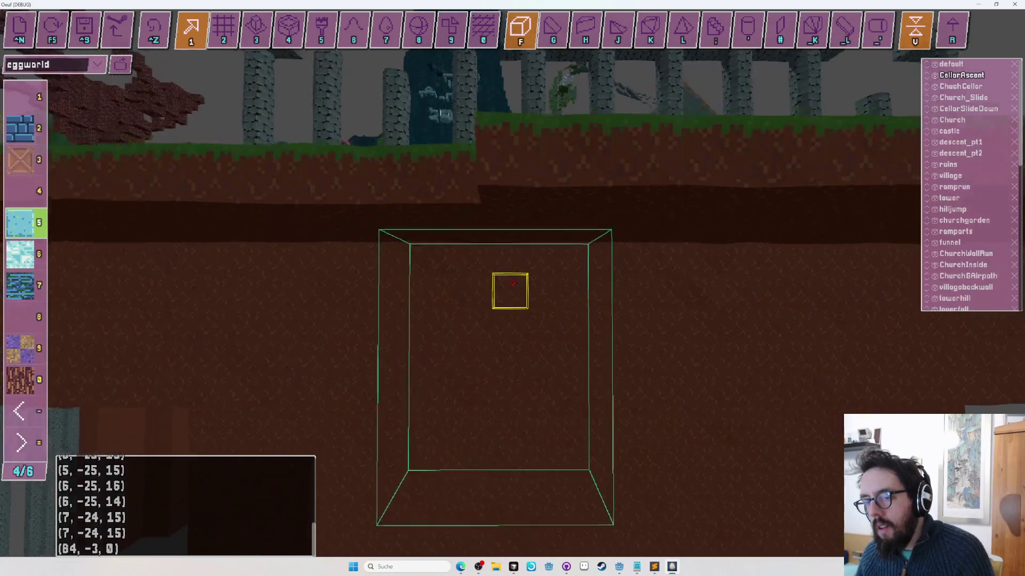
{"action": "key", "text": "s"}
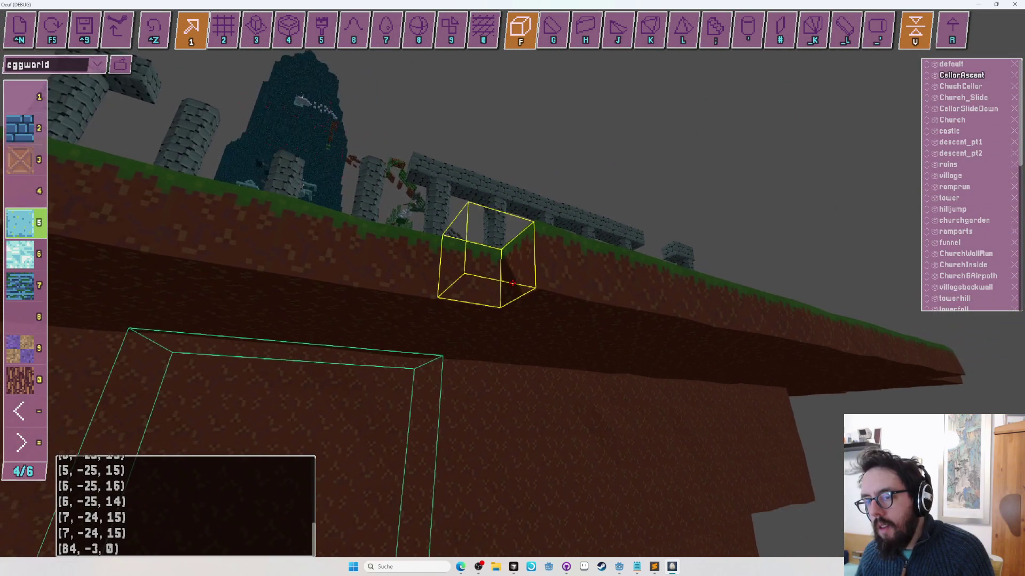
{"action": "key", "text": "Tab"}
{"action": "key", "text": "Tab"}
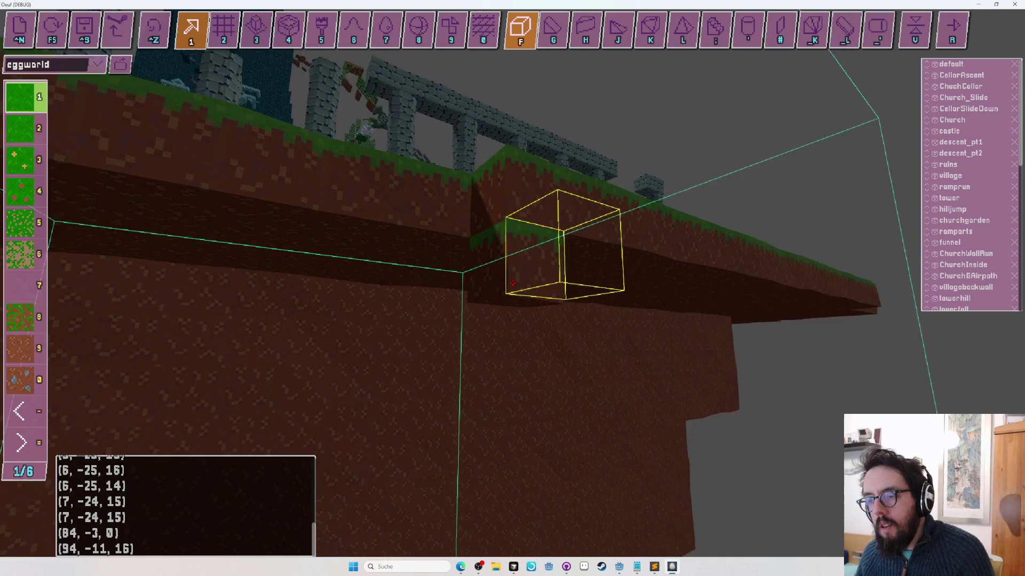
Step: Place three dirt blocks (slot 9) along the island's cliff face
{"action": "key", "text": "9"}
{"action": "key", "text": "s"}
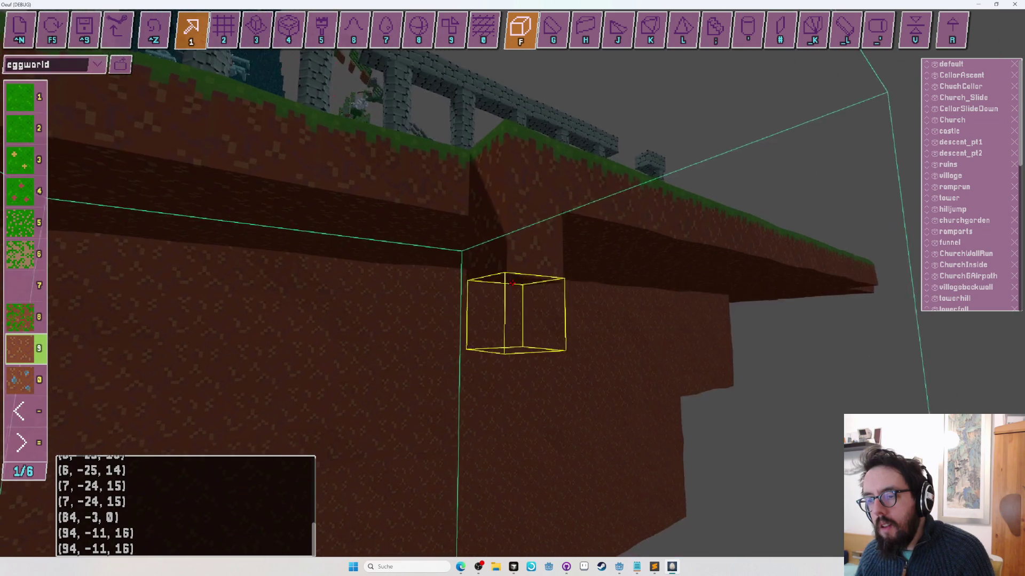
{"action": "left_click", "coordinate": [513, 282]}
{"action": "left_click", "coordinate": [513, 283]}
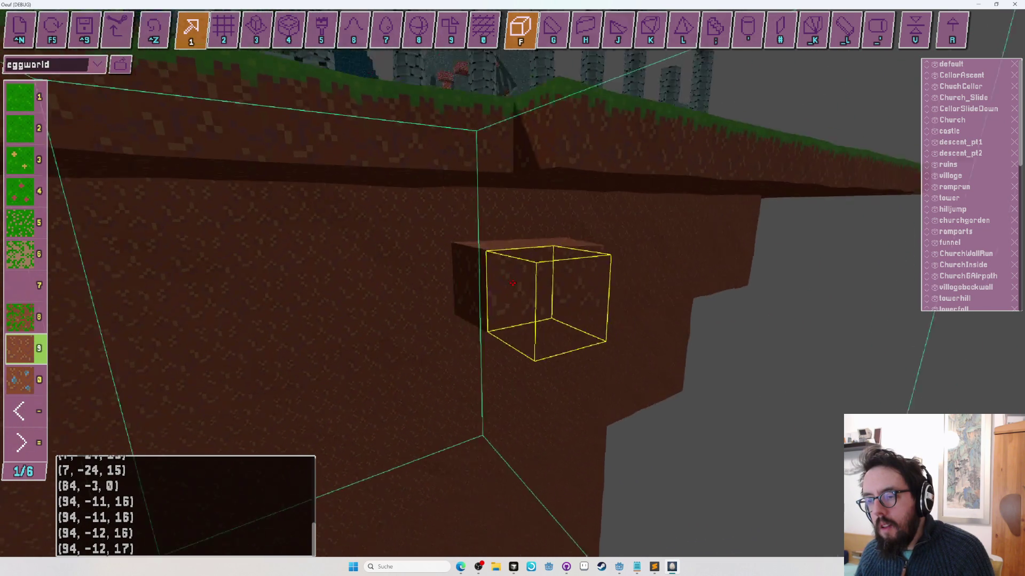
{"action": "left_click", "coordinate": [513, 283]}
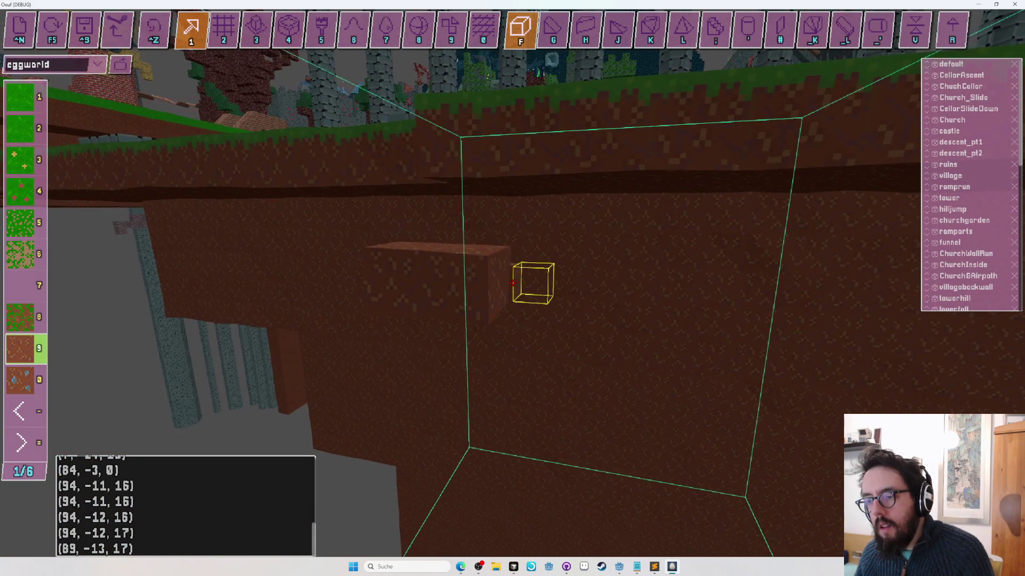
{"action": "key", "text": "s"}
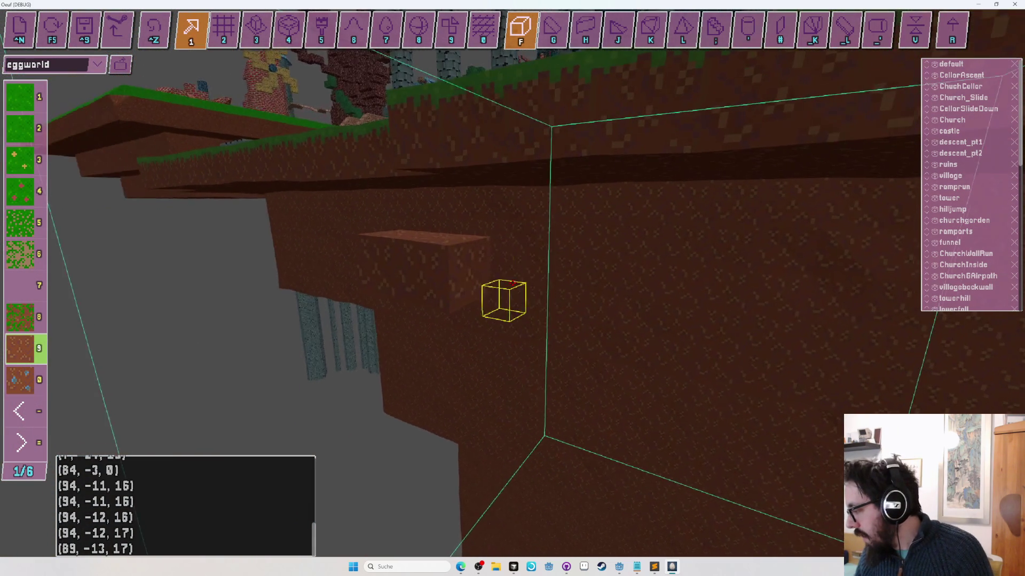
Step: Switch to region building, view the dirt overhang, and select the entity near the ledge
{"action": "key", "text": "2"}
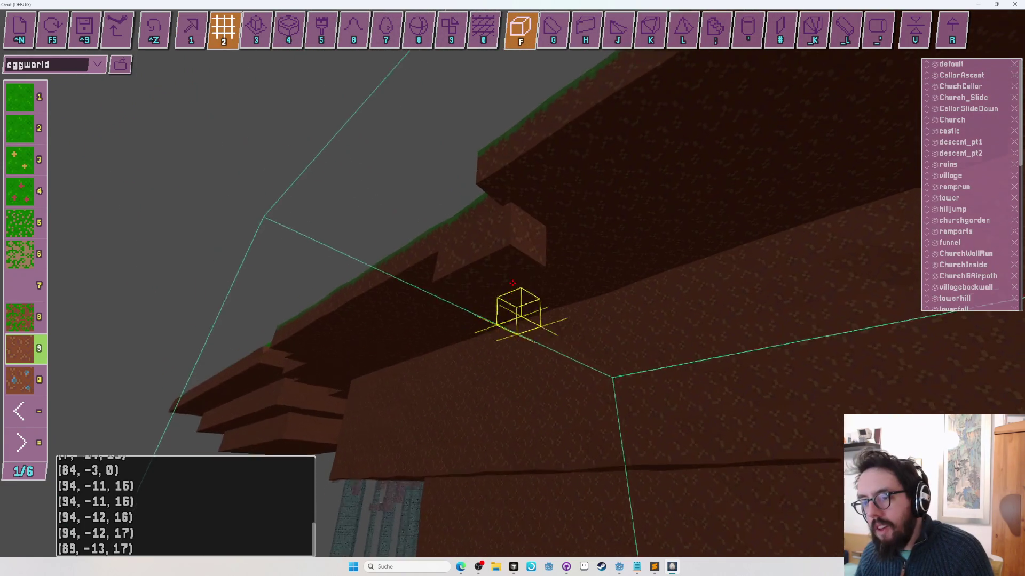
{"action": "key", "text": "s"}
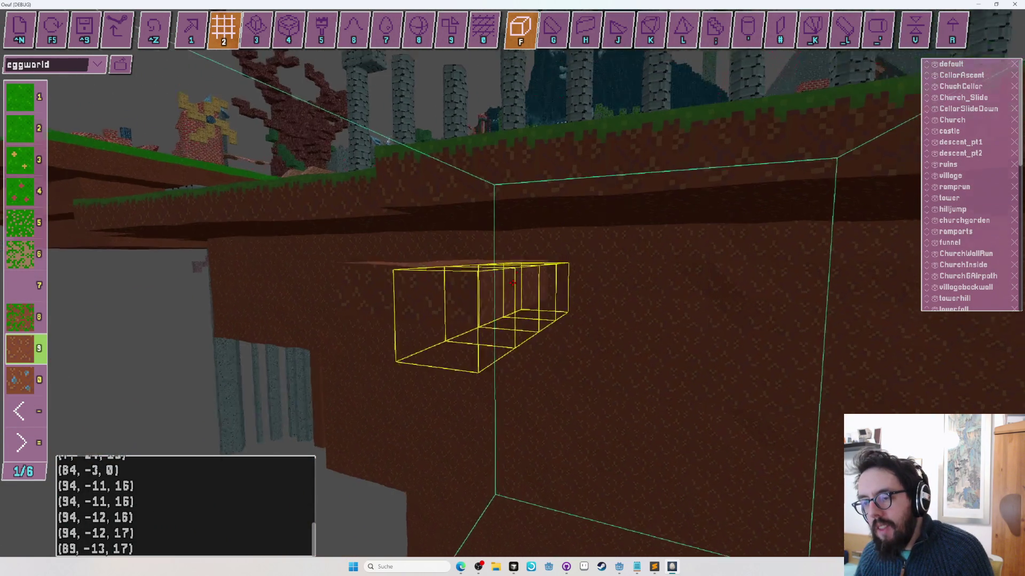
{"action": "key", "text": "s"}
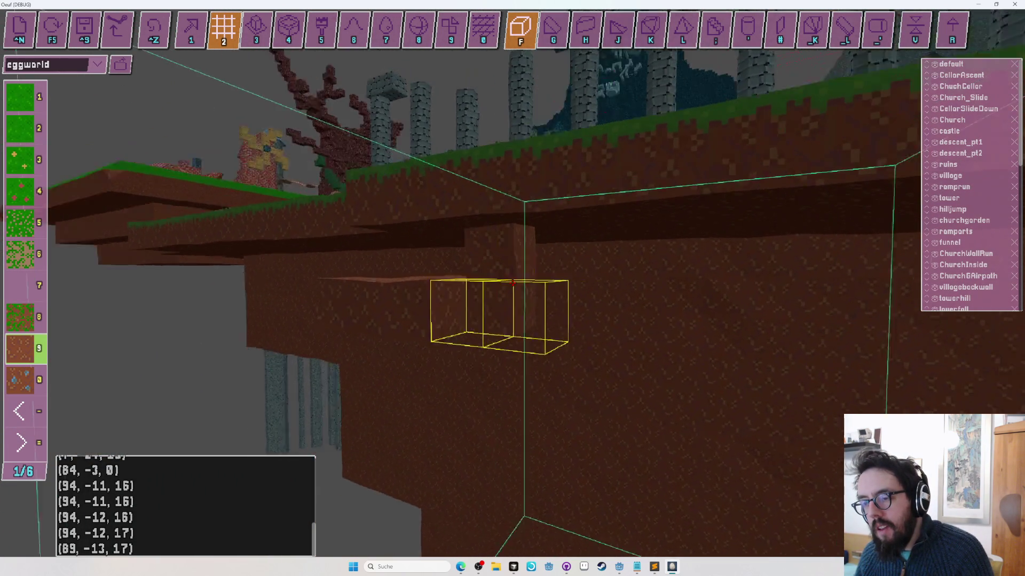
{"action": "key", "text": "s"}
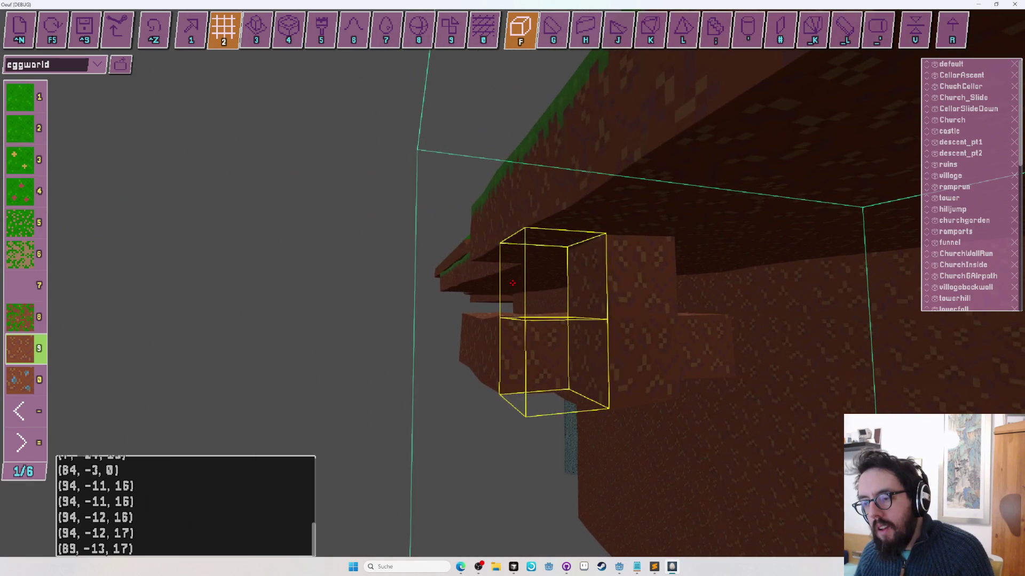
{"action": "key", "text": "w"}
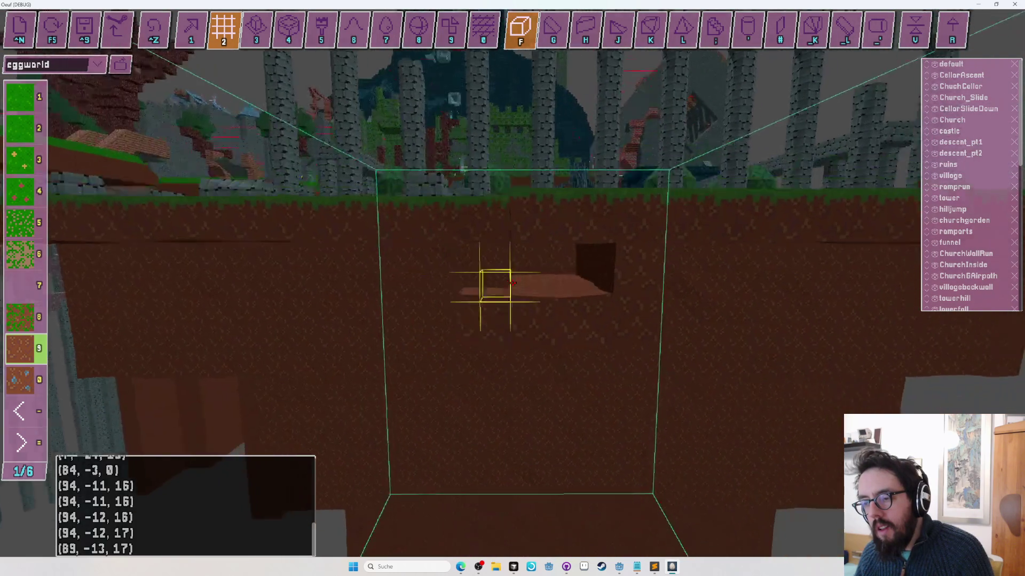
{"action": "key", "text": "Tab"}
{"action": "left_click", "coordinate": [513, 283]}
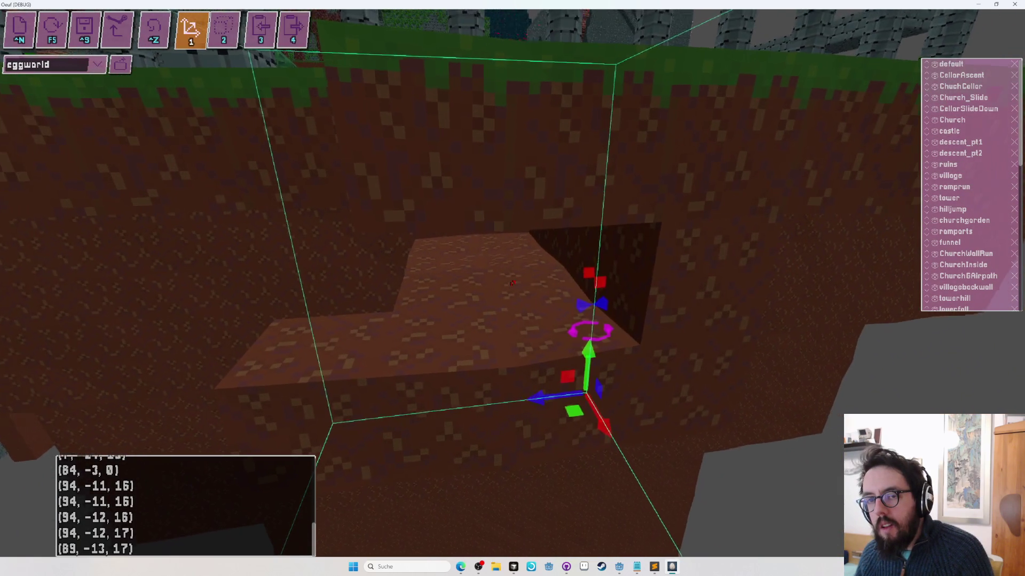
{"action": "key", "text": "Tab"}
{"action": "key", "text": "Tab"}
{"action": "left_click", "coordinate": [512, 283]}
{"action": "key", "text": "Tab"}
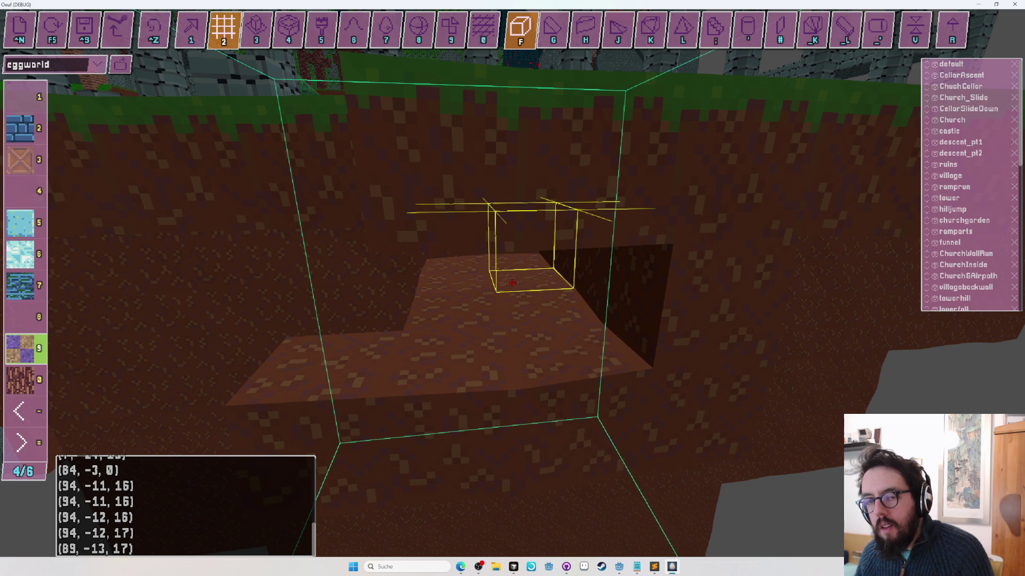
Step: Place a light-blue block (slot 5) on the dirt ledge and playtest with the egg
{"action": "key", "text": "5"}
{"action": "left_click", "coordinate": [513, 283]}
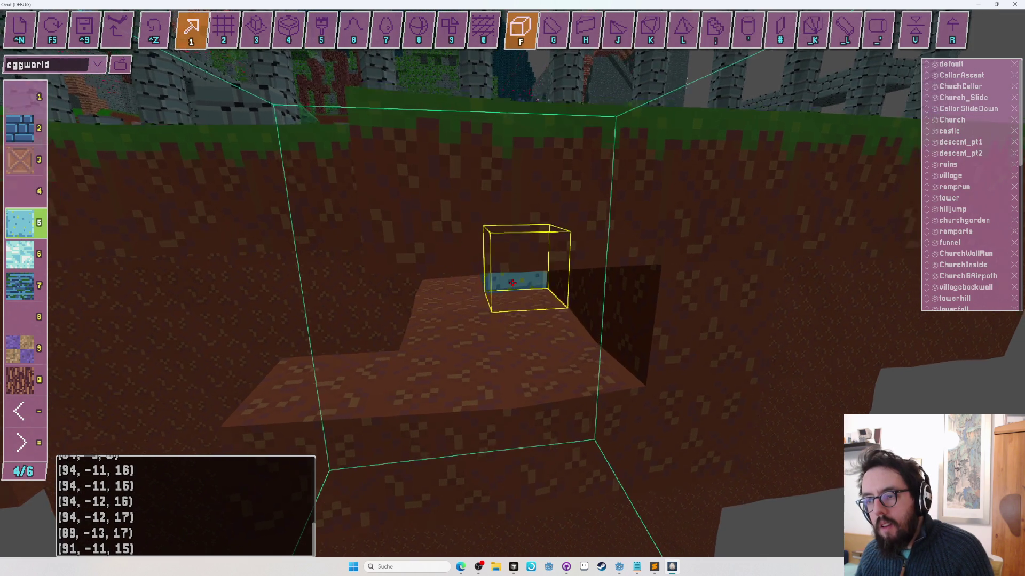
{"action": "key", "text": "s"}
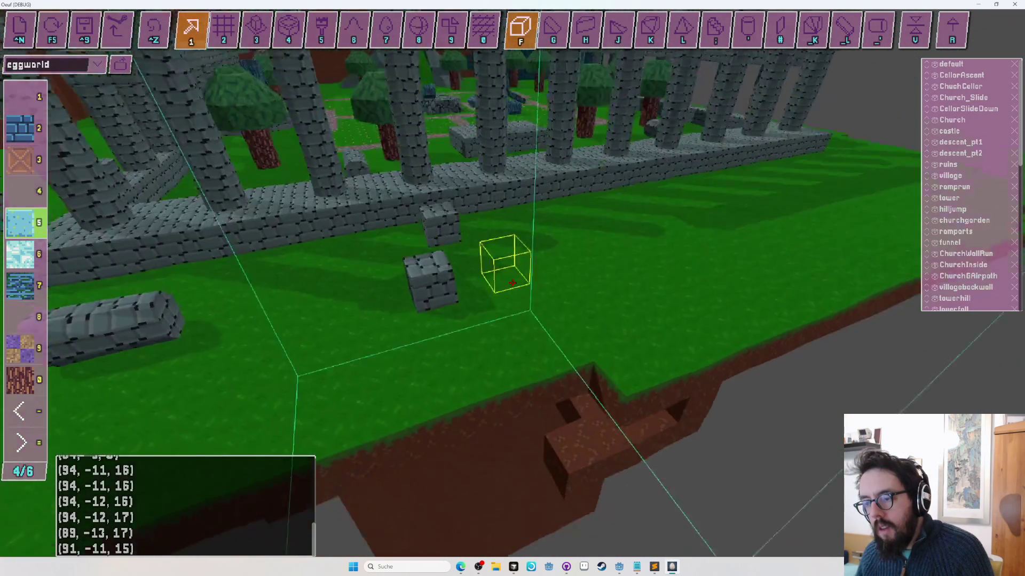
{"action": "key", "text": "F5"}
{"action": "key", "text": "w"}
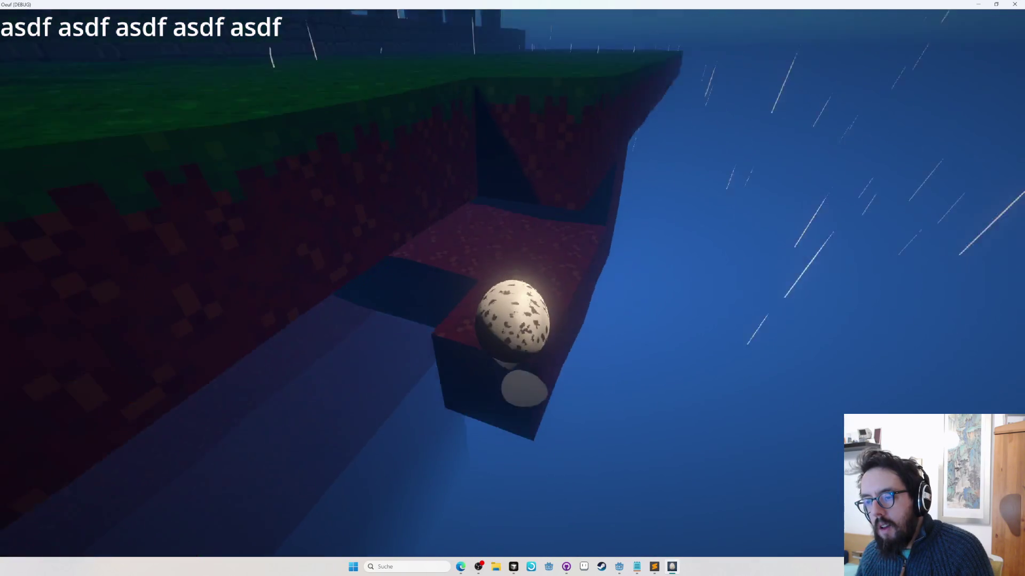
Step: Leave the egg run, then restart the playtest from the log pillar with F5
{"action": "key", "text": "F5"}
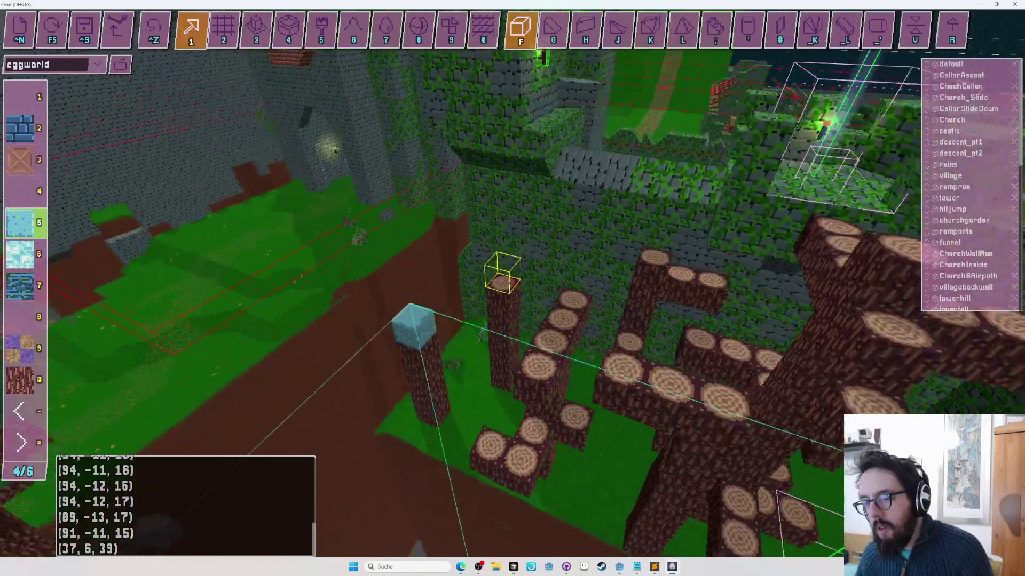
{"action": "key", "text": "F5"}
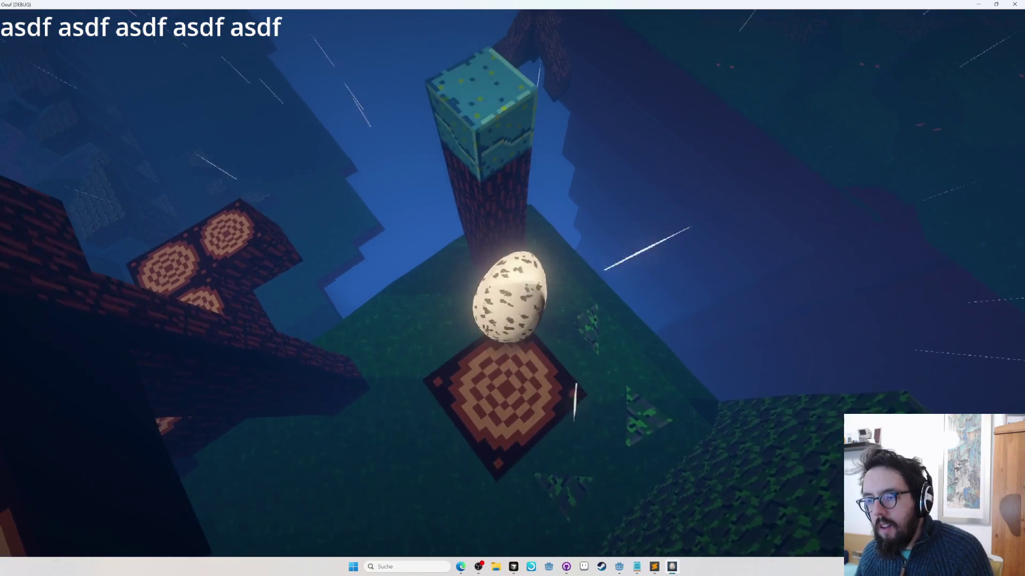
{"action": "key", "text": "Escape"}
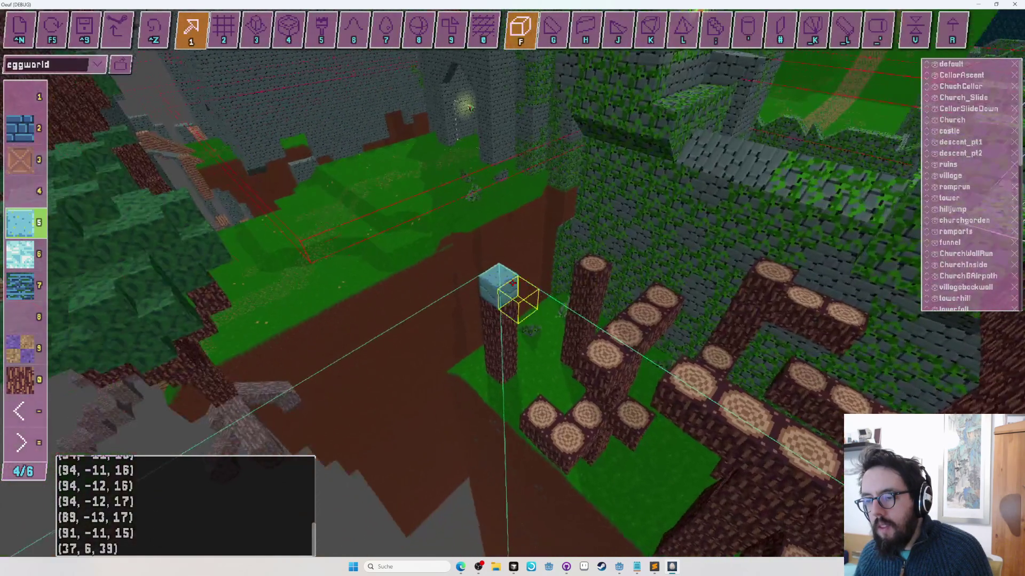
{"action": "key", "text": "Escape"}
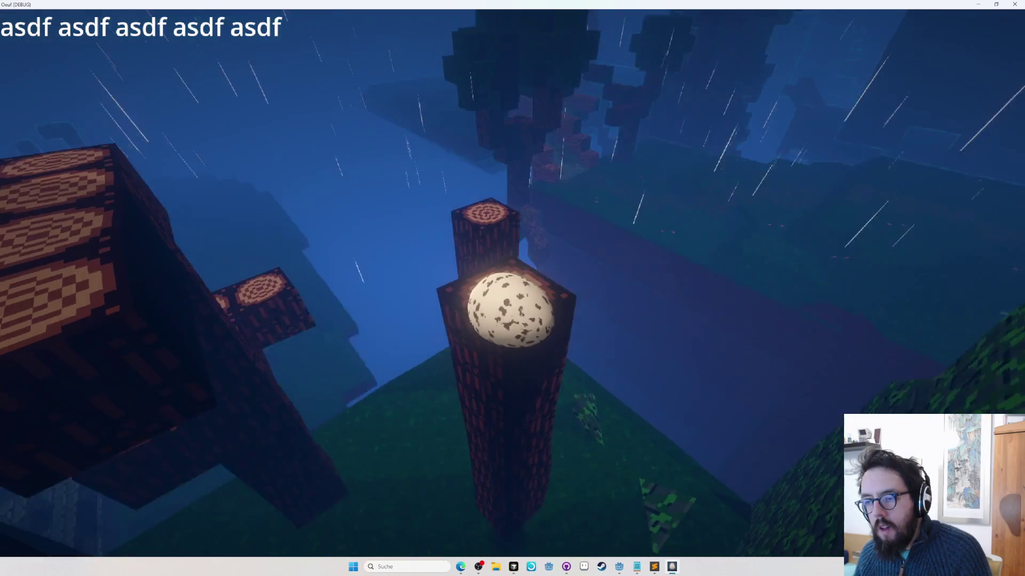
{"action": "key", "text": "Escape"}
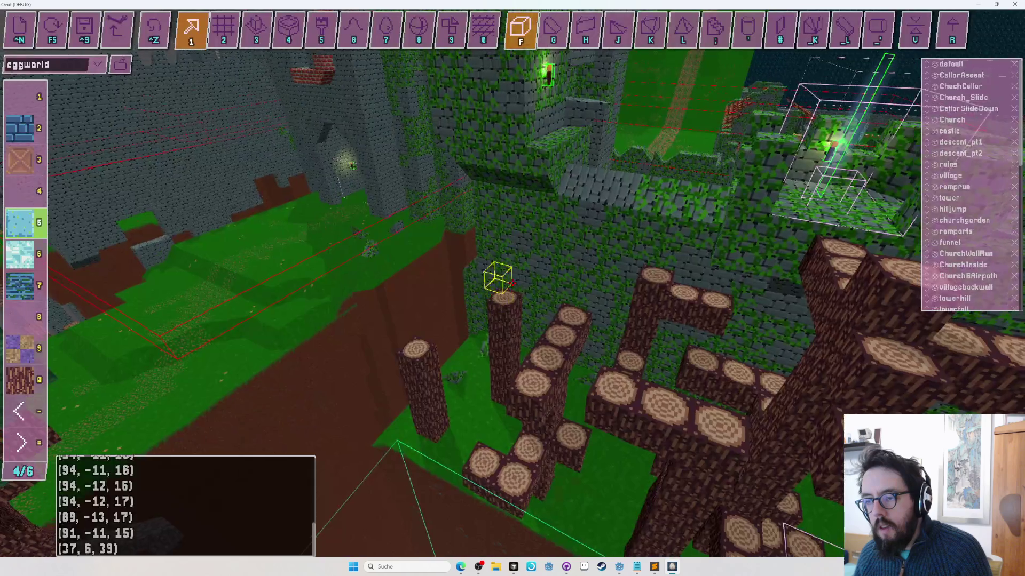
Step: Cap the log pillar with a light-blue block, fly over to the castle and start a playtest
{"action": "left_click", "coordinate": [513, 282]}
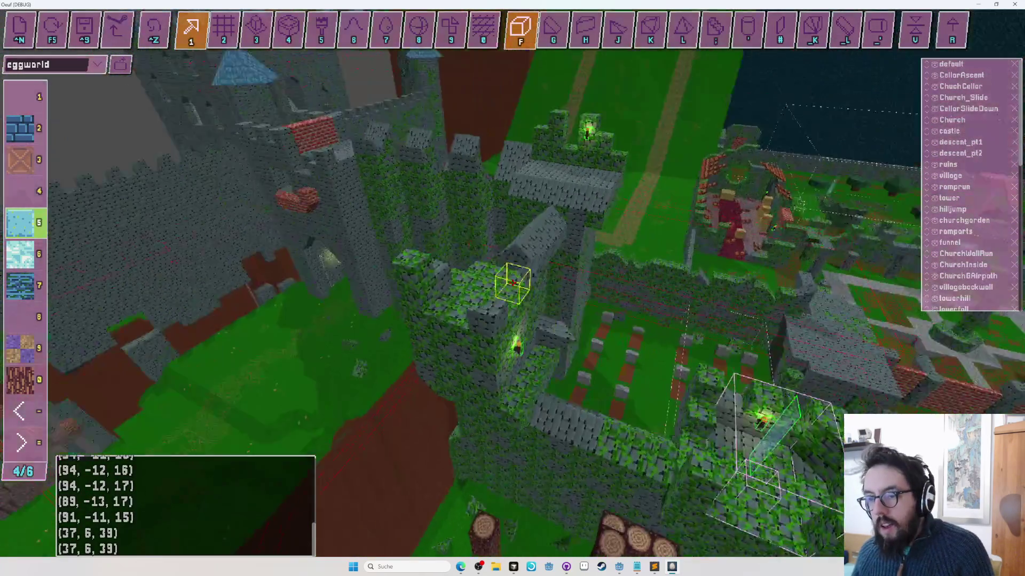
{"action": "key", "text": "s"}
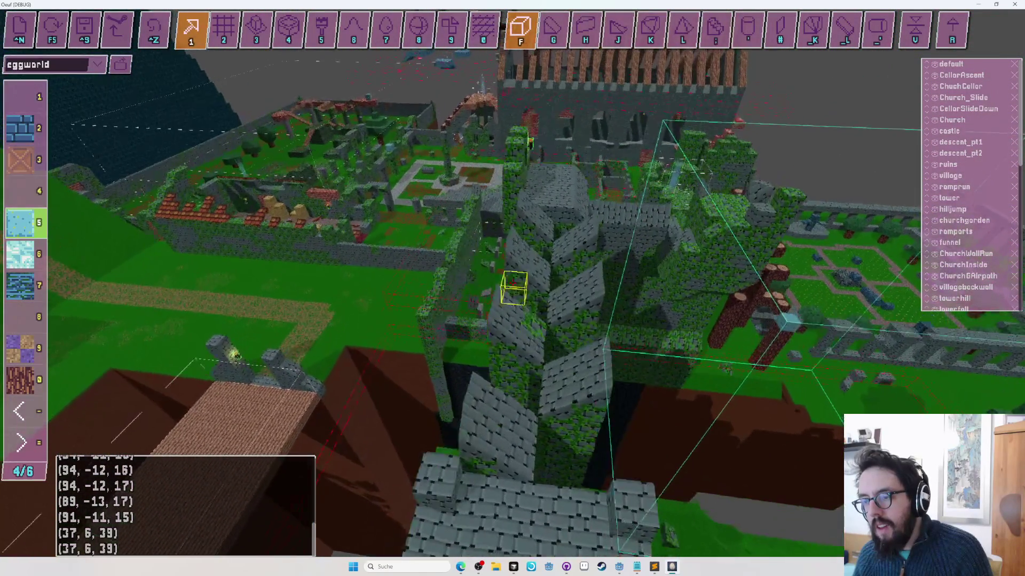
{"action": "key", "text": "w"}
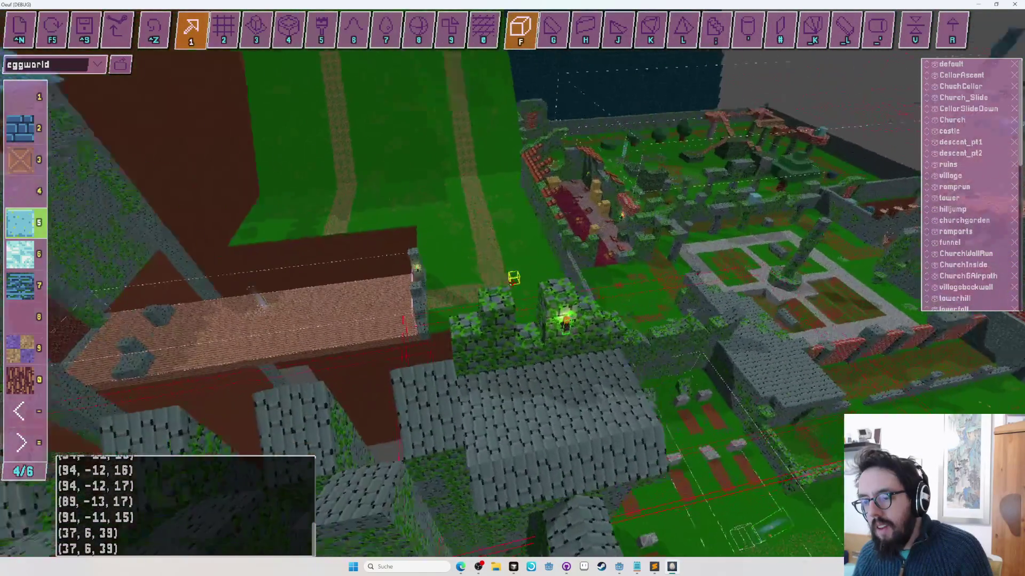
{"action": "key", "text": "F5"}
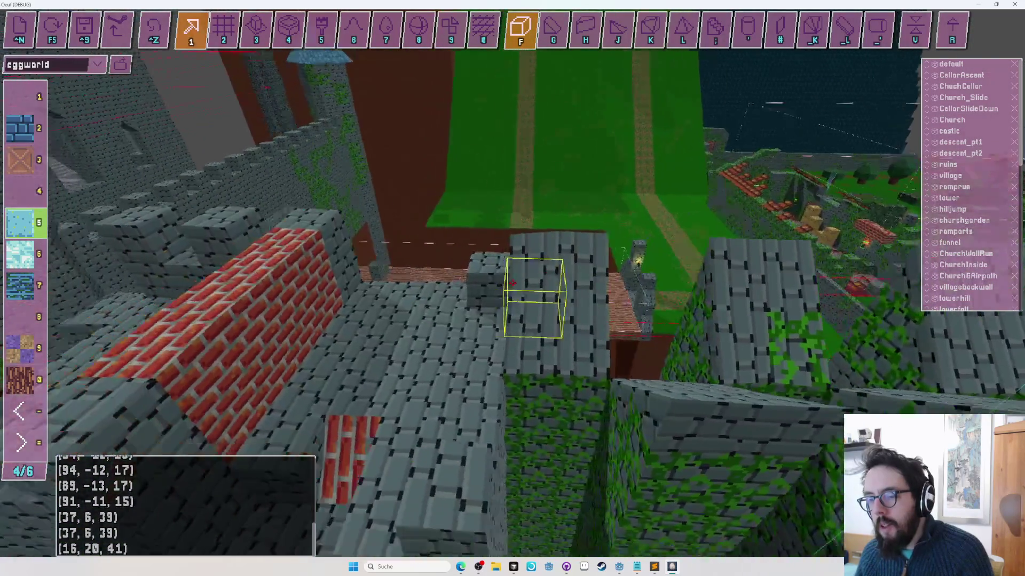
{"action": "key", "text": "F5"}
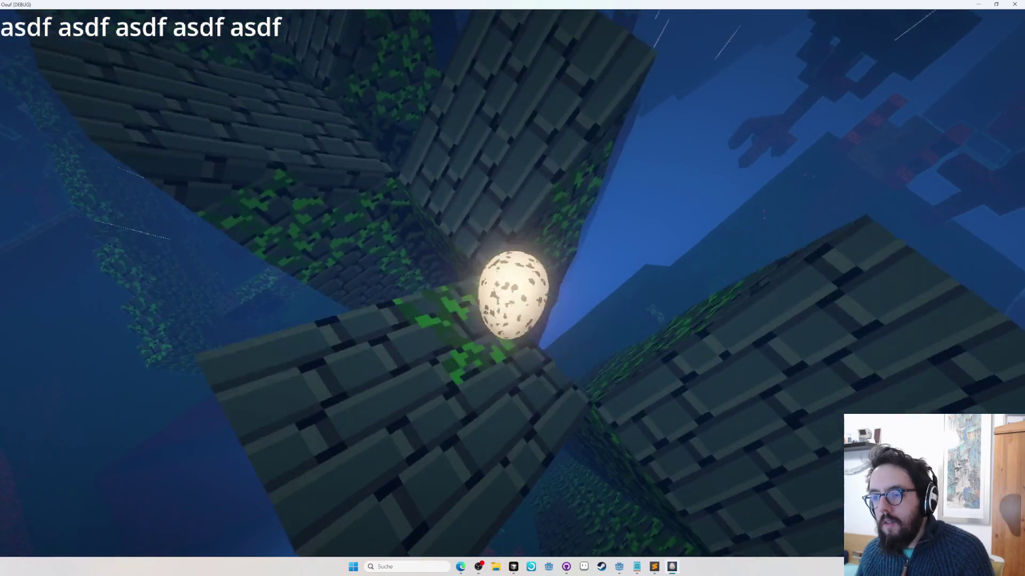
{"action": "key", "text": "Tab"}
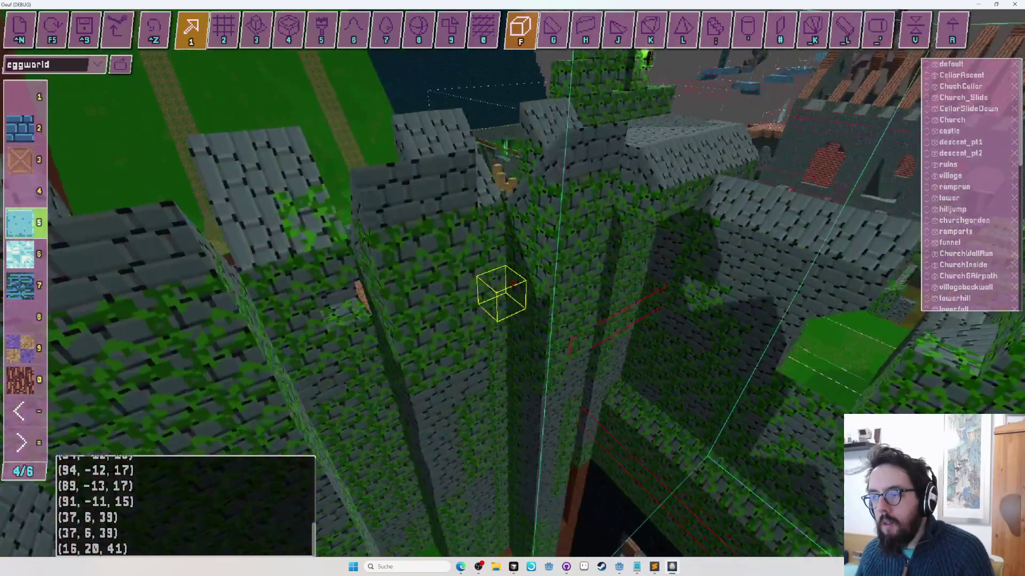
{"action": "key", "text": "Tab"}
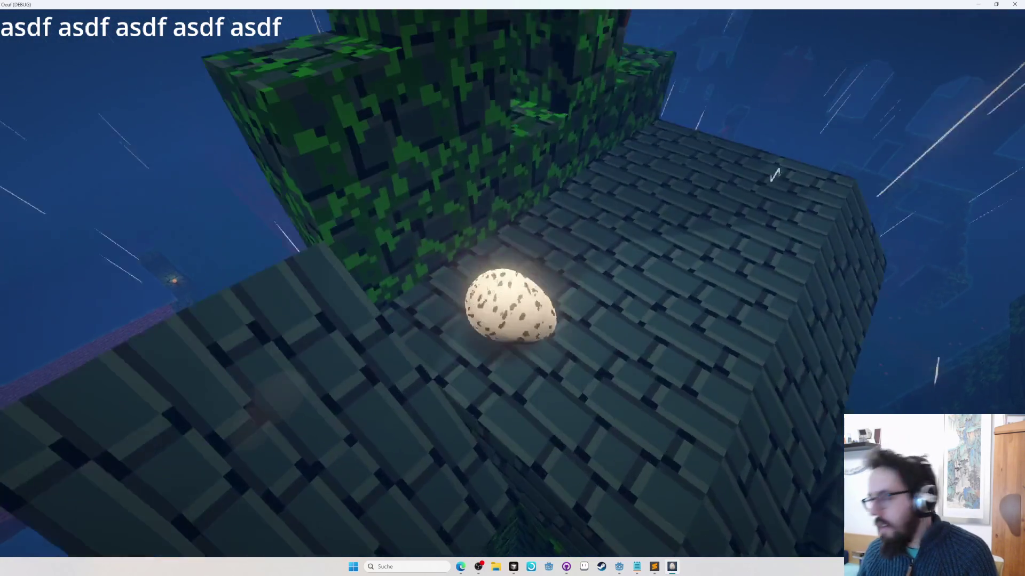
{"action": "key", "text": "Tab"}
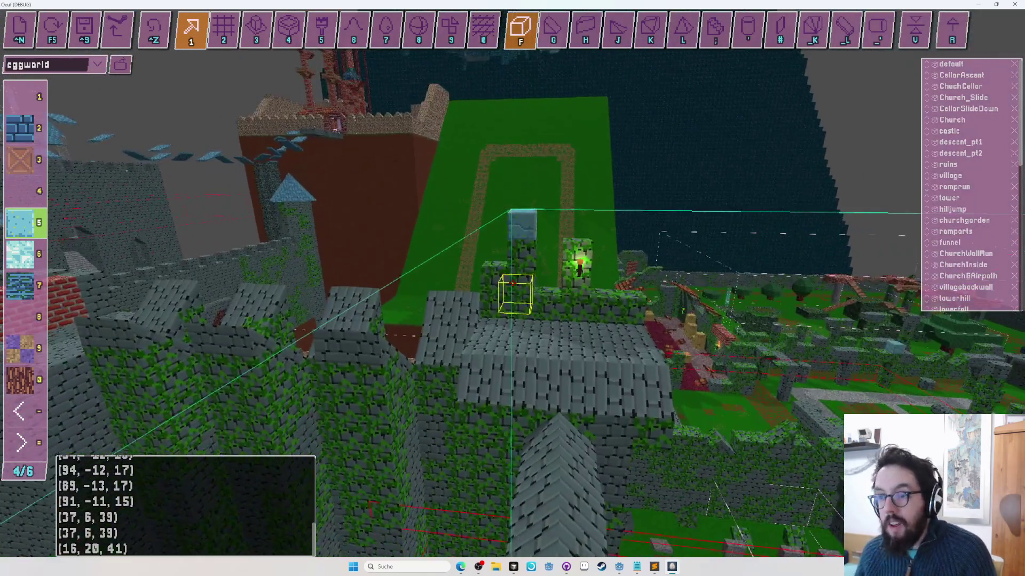
Step: Save eggworld.txt, then add and undo a trial block near the grey doorway
{"action": "key", "text": "ctrl+s"}
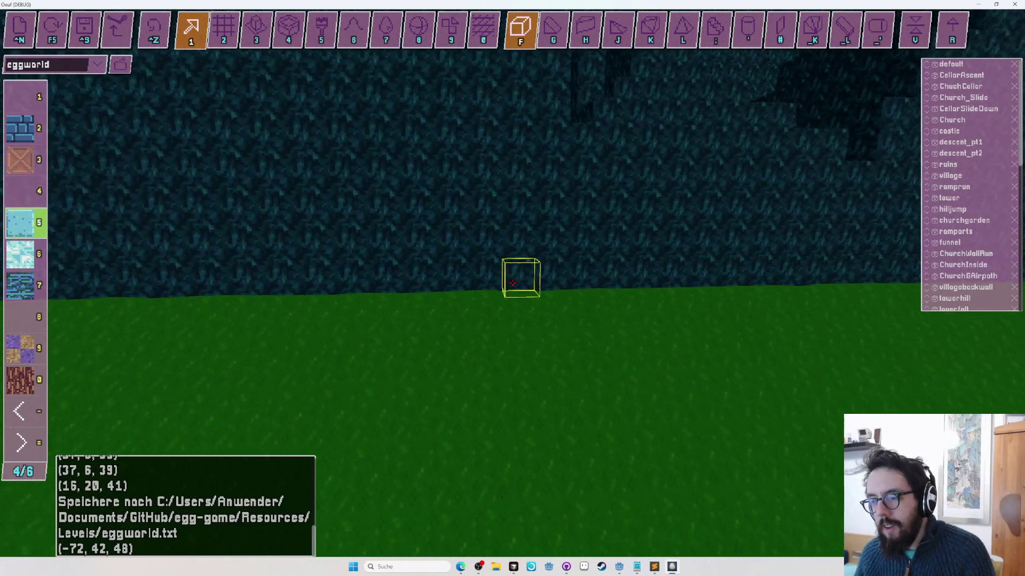
{"action": "key", "text": "space"}
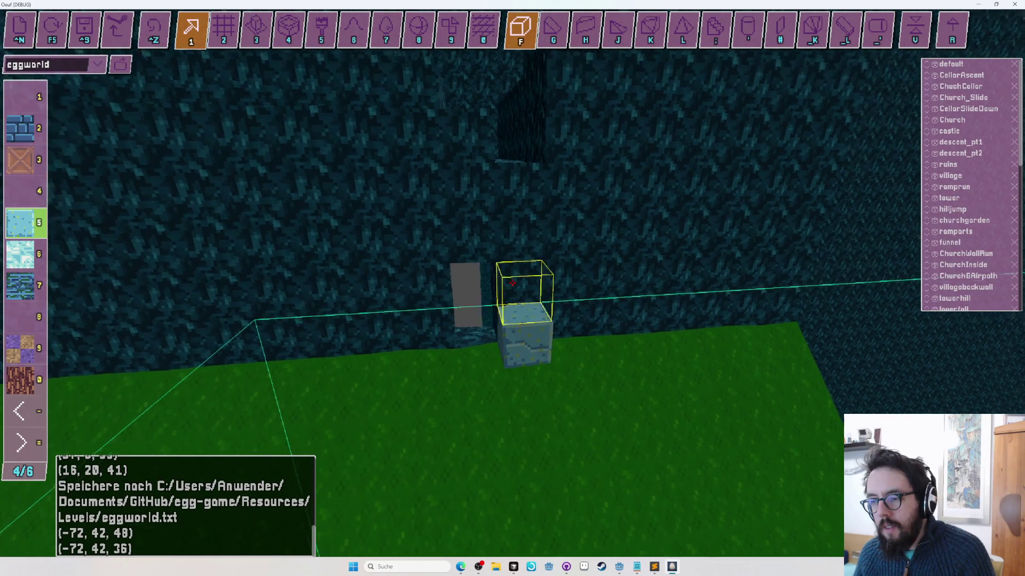
{"action": "key", "text": "ctrl+z"}
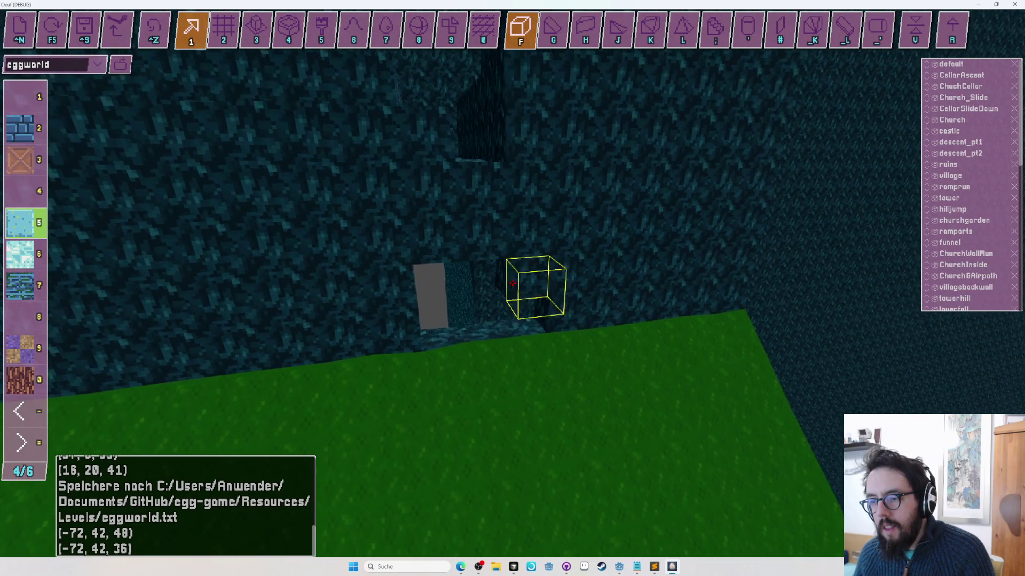
{"action": "key", "text": "Tab"}
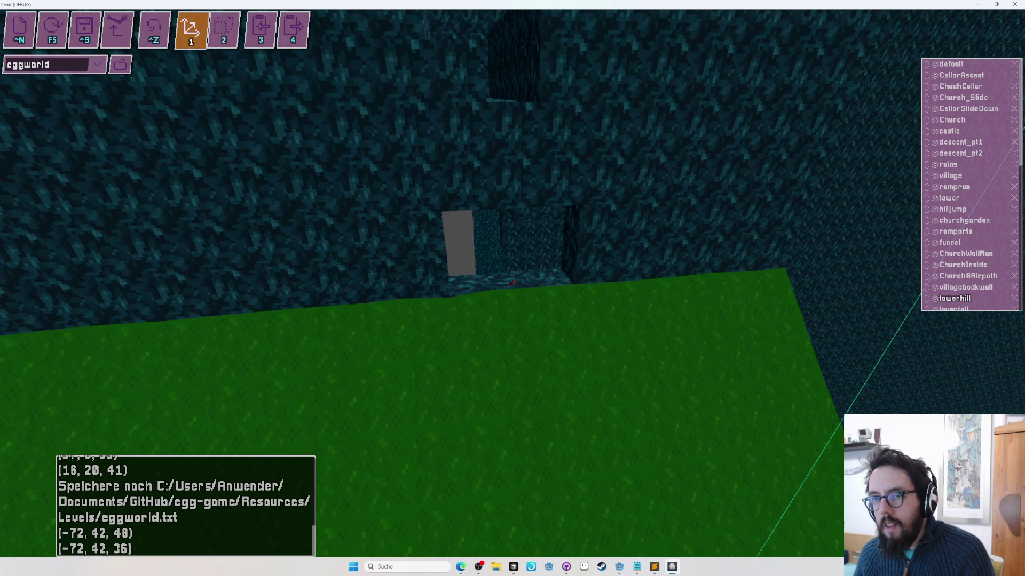
{"action": "key", "text": "Tab"}
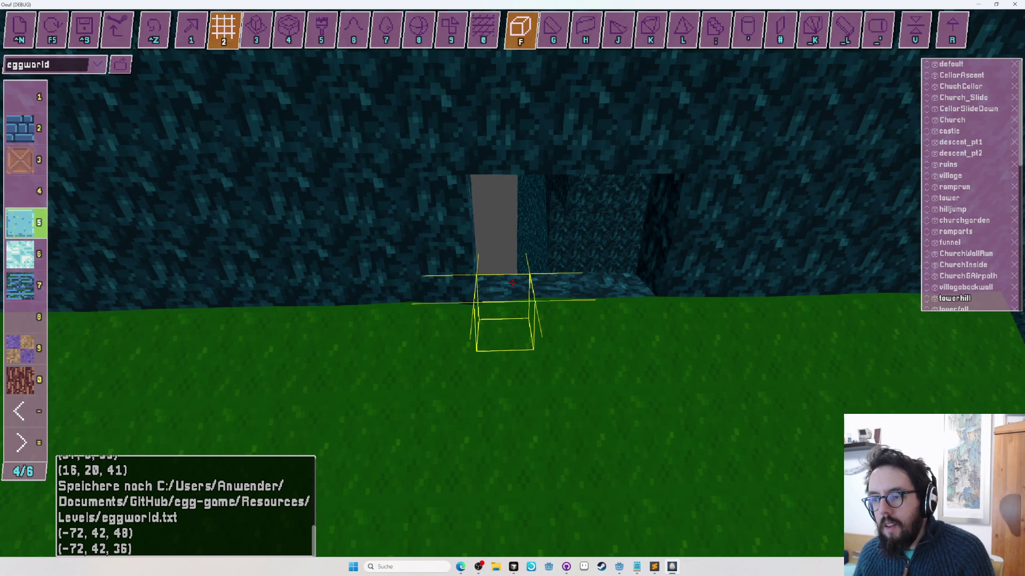
Step: Place light-blue blocks on the ledge, removing one misplaced block
{"action": "left_click", "coordinate": [512, 283]}
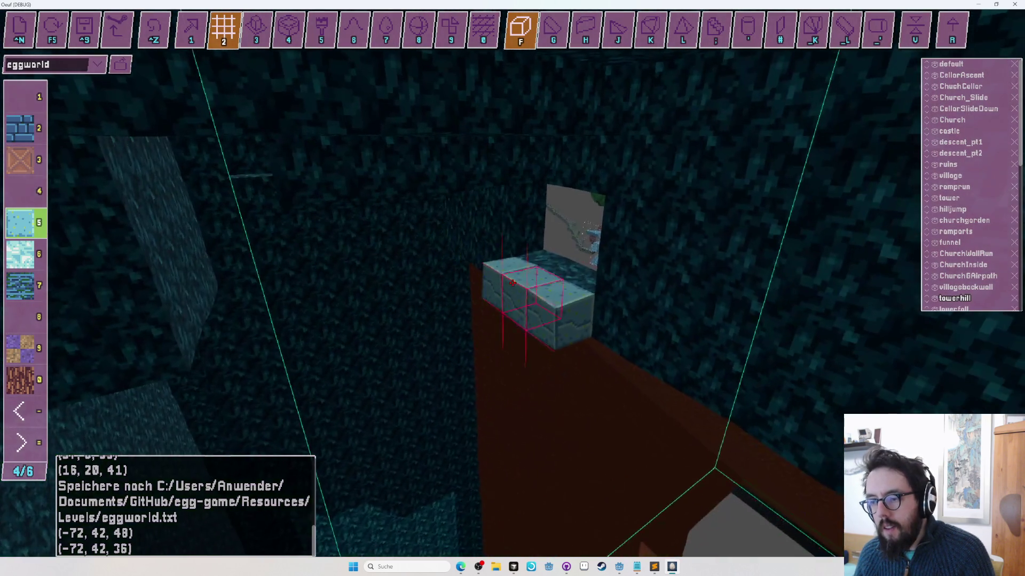
{"action": "right_click", "coordinate": [513, 283]}
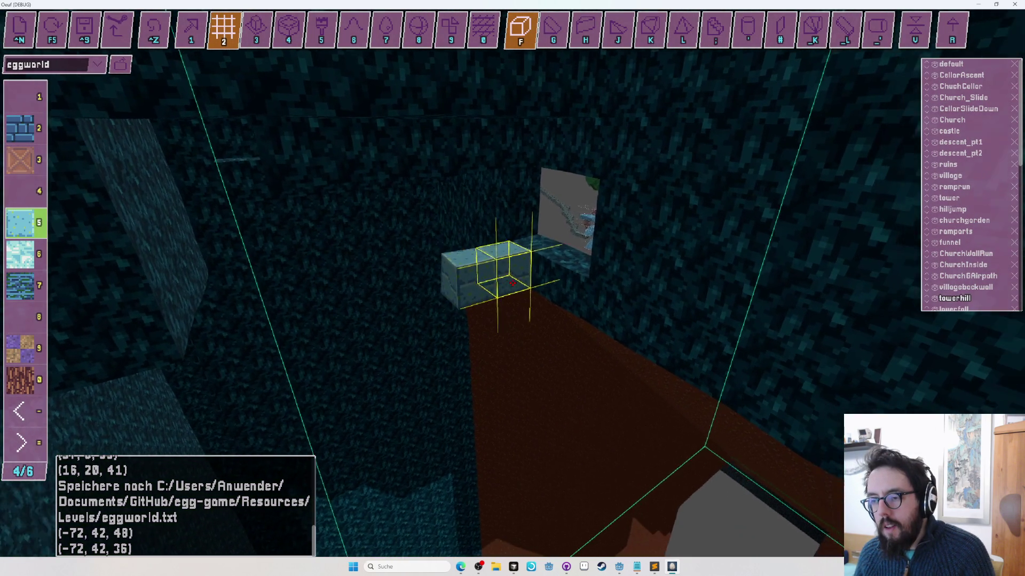
{"action": "left_click", "coordinate": [513, 283]}
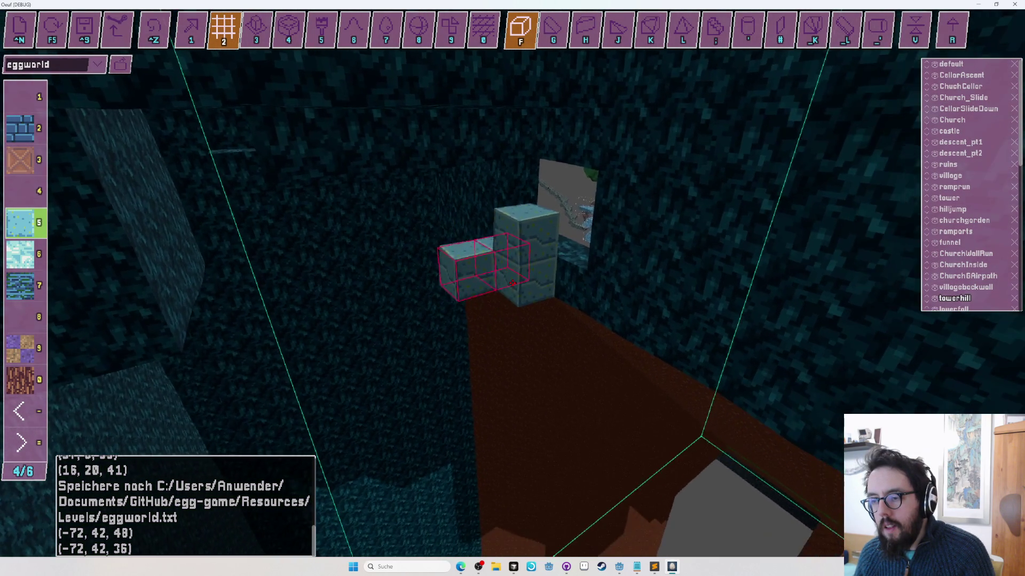
Step: Pick the dark teal block from the second palette page and fill a large box volume
{"action": "key", "text": "minus"}
{"action": "key", "text": "minus"}
{"action": "key", "text": "7"}
{"action": "key", "text": "v"}
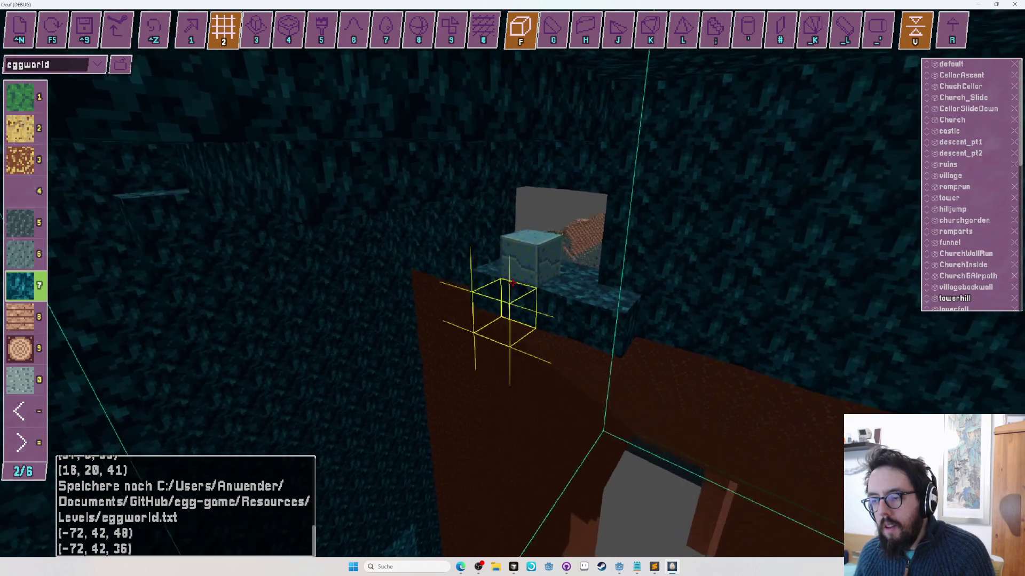
{"action": "left_click_drag", "start_coordinate": [513, 283], "coordinate": [513, 283]}
{"action": "key", "text": "F5"}
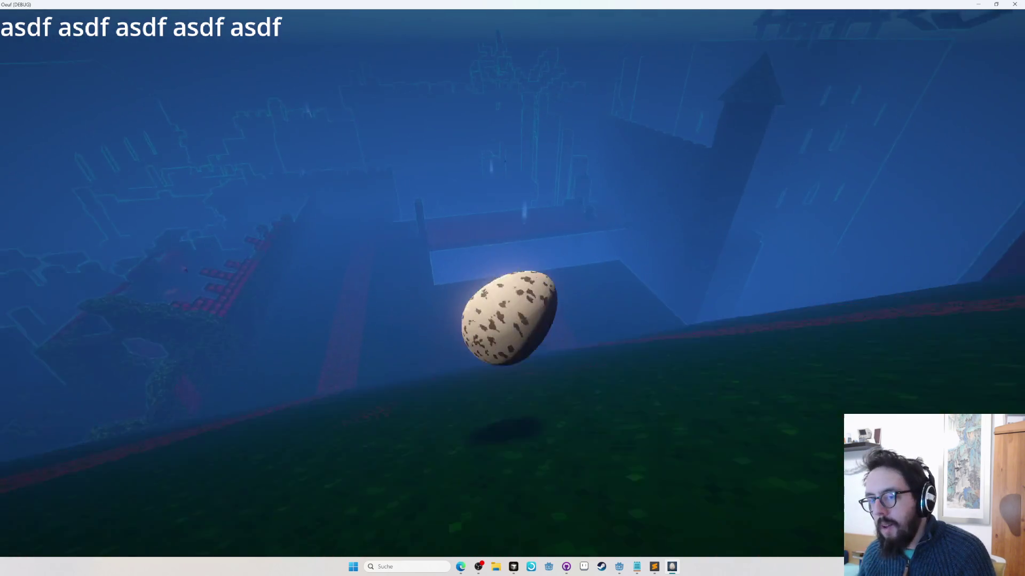
{"action": "key", "text": "Tab"}
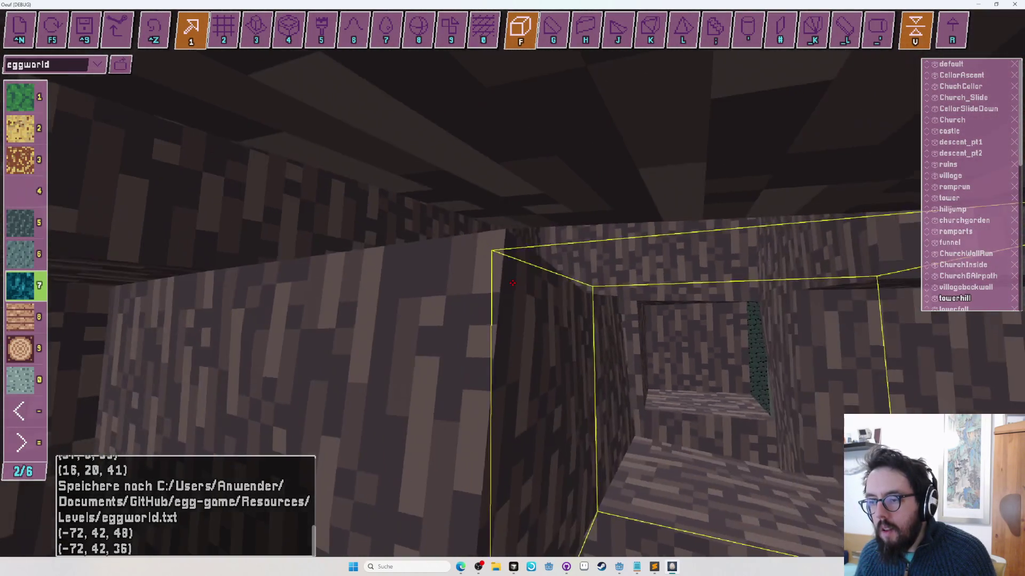
{"action": "key", "text": "w"}
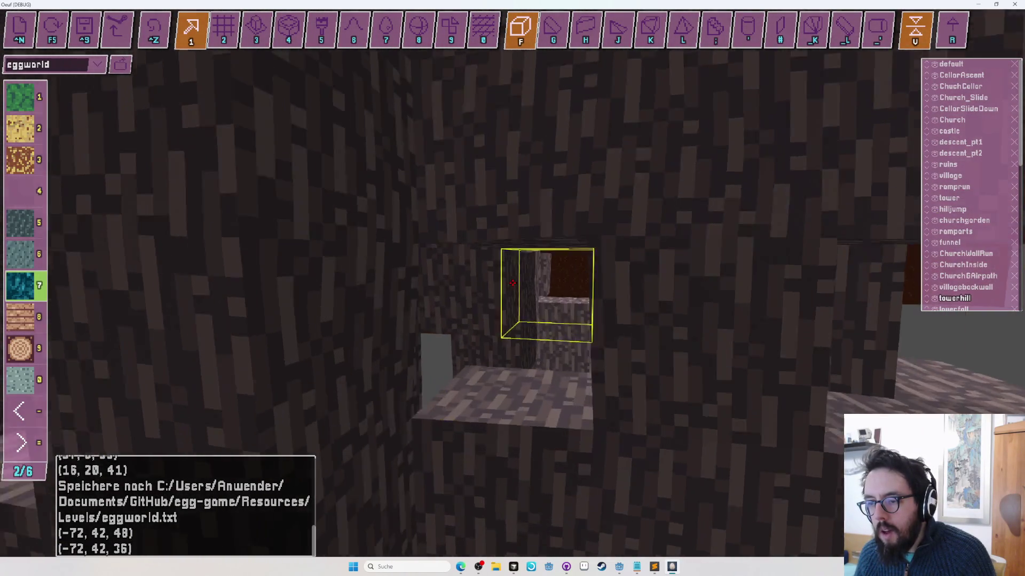
Step: Undo the recent voxel edits in the tunnel while backing up to view the wall
{"action": "key", "text": "ctrl+z"}
{"action": "key", "text": "s"}
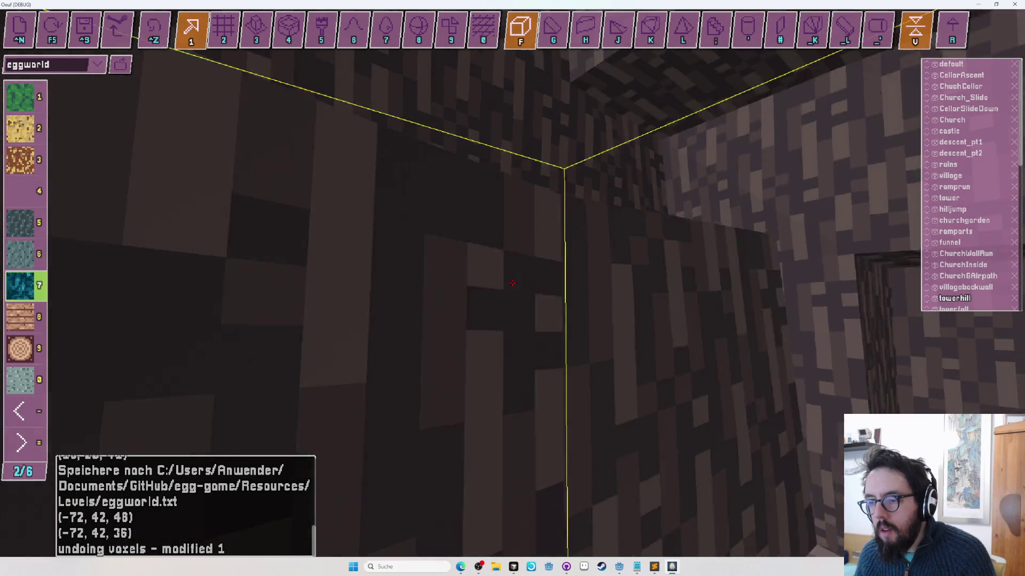
{"action": "key", "text": "s"}
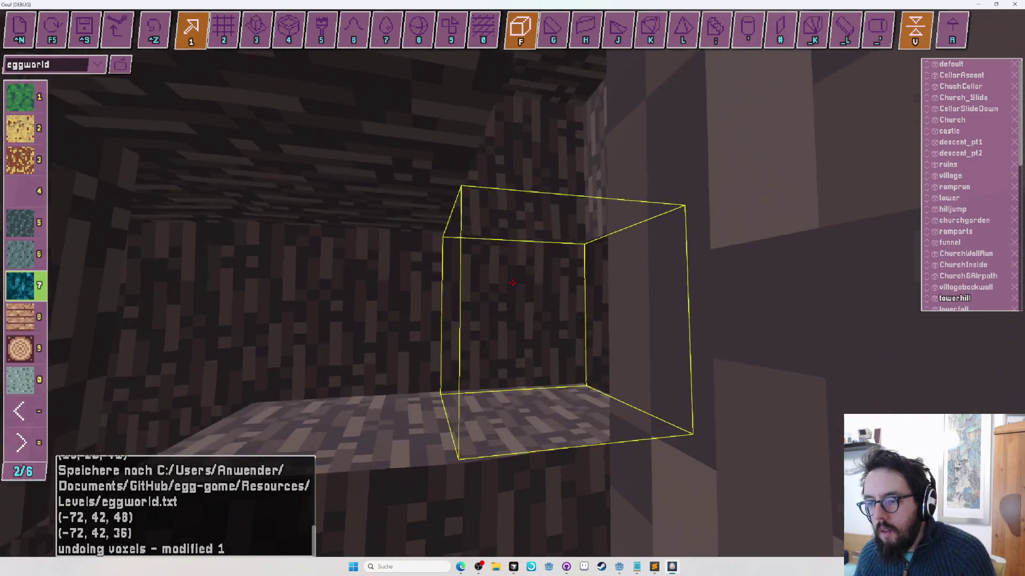
{"action": "key", "text": "w"}
{"action": "key", "text": "s"}
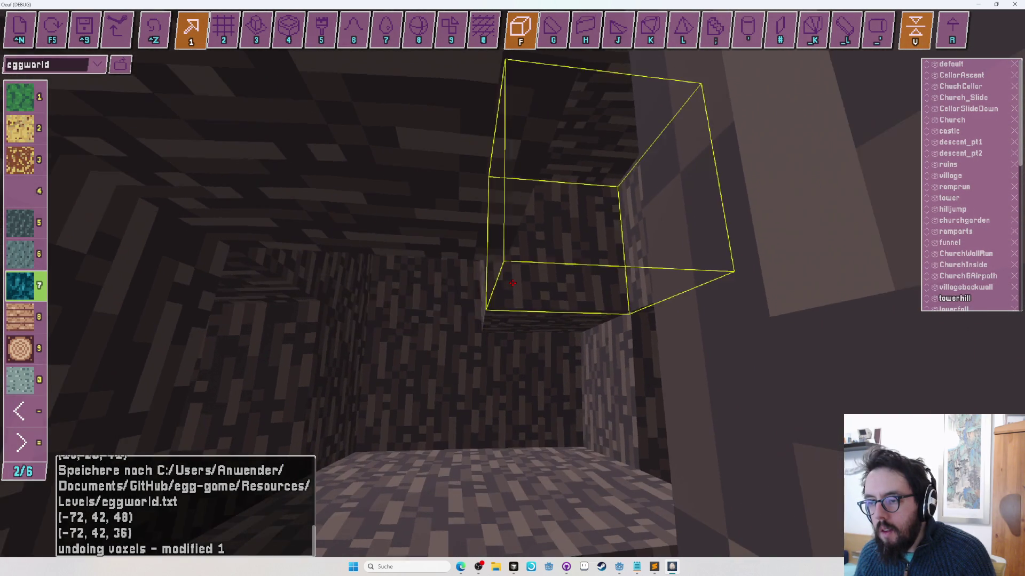
{"action": "key", "text": "w"}
{"action": "key", "text": "s"}
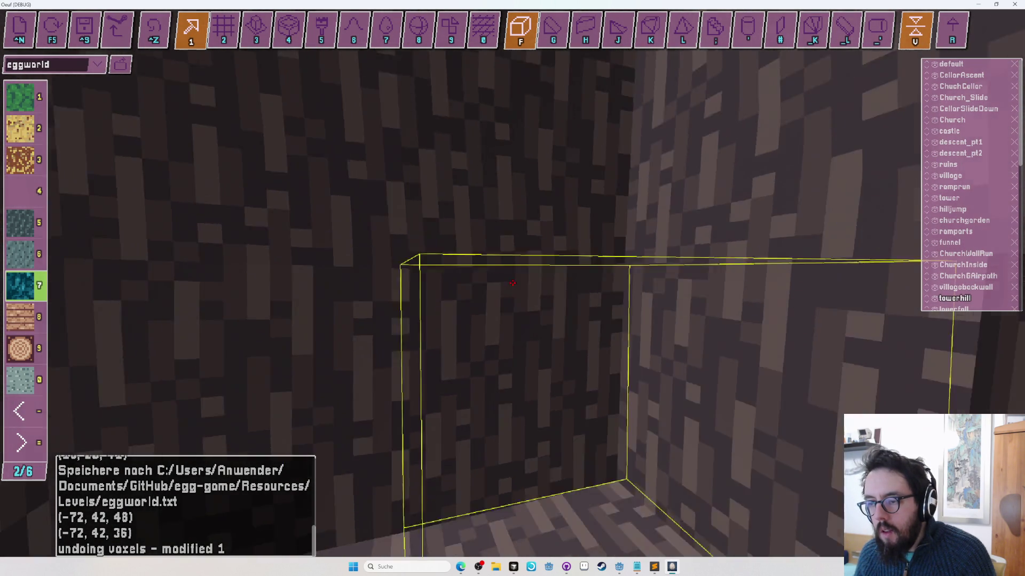
{"action": "key", "text": "ctrl+z"}
{"action": "key", "text": "s"}
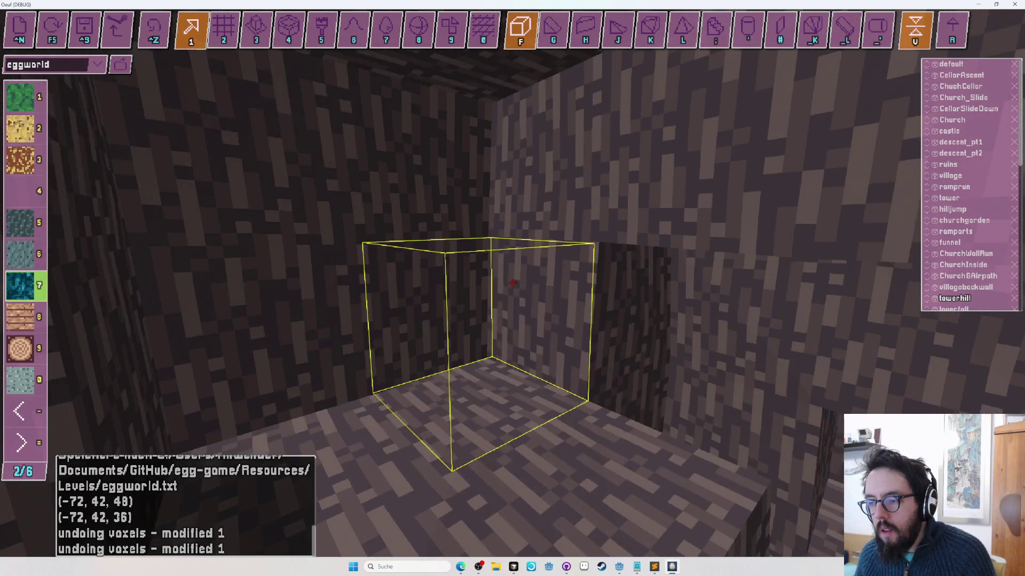
{"action": "key", "text": "ctrl+z"}
Step: Place a block on the wall at (52, -5, 74) and repaint it light blue (material 5)
{"action": "left_click", "coordinate": [512, 283]}
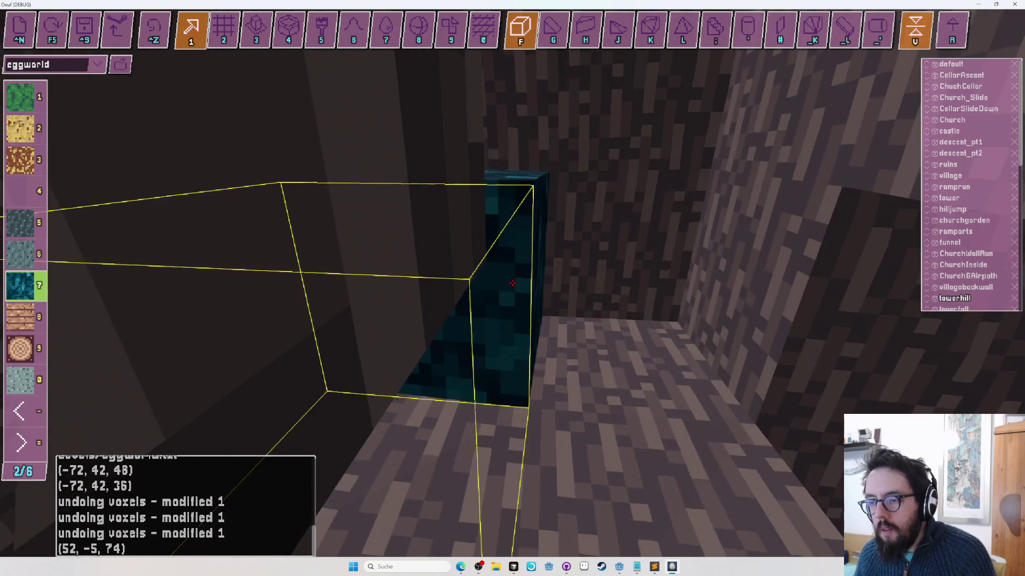
{"action": "key", "text": "w"}
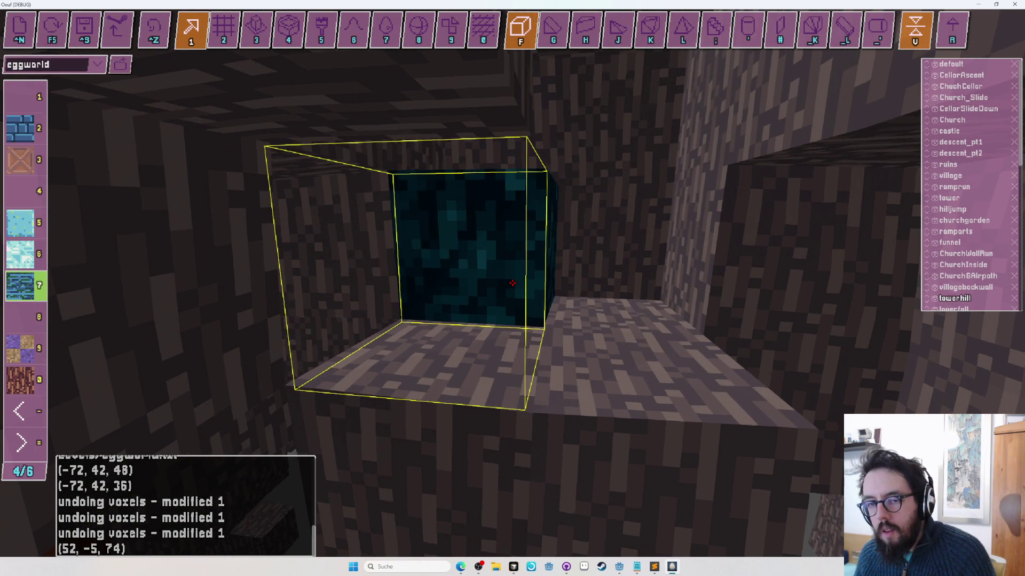
{"action": "left_click", "coordinate": [512, 283]}
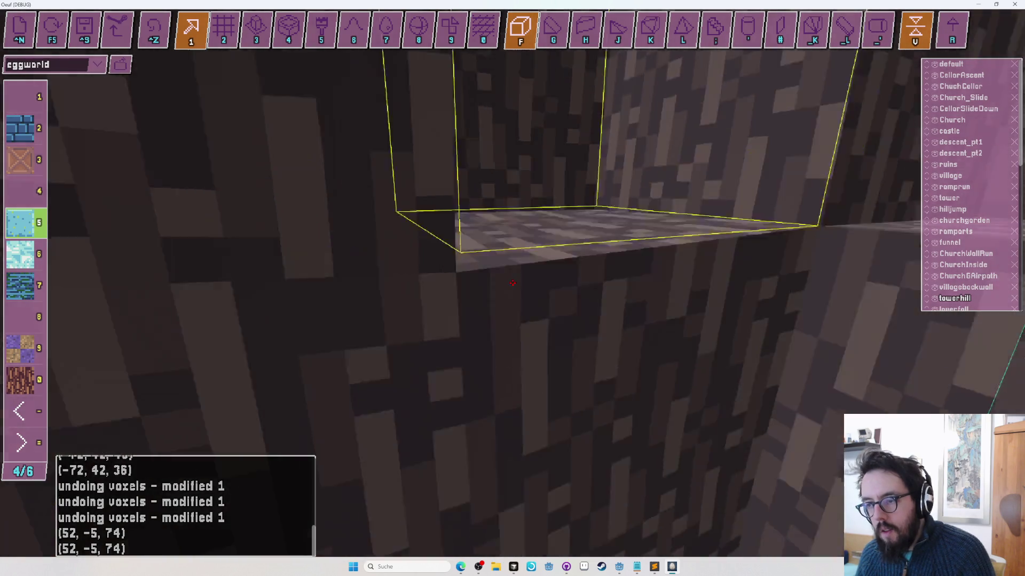
{"action": "key", "text": "s"}
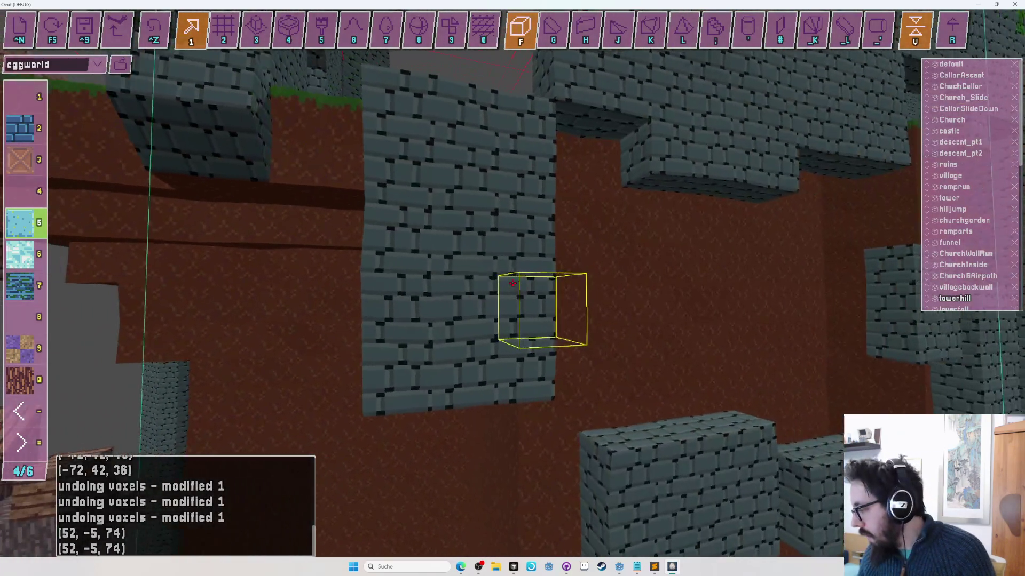
{"action": "key", "text": "a"}
{"action": "key", "text": "s"}
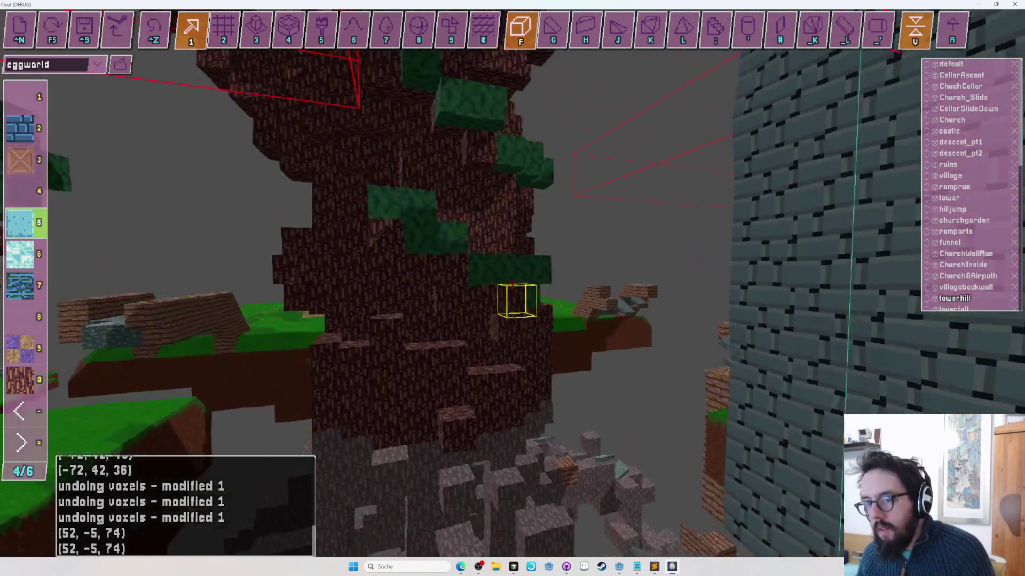
{"action": "key", "text": "w"}
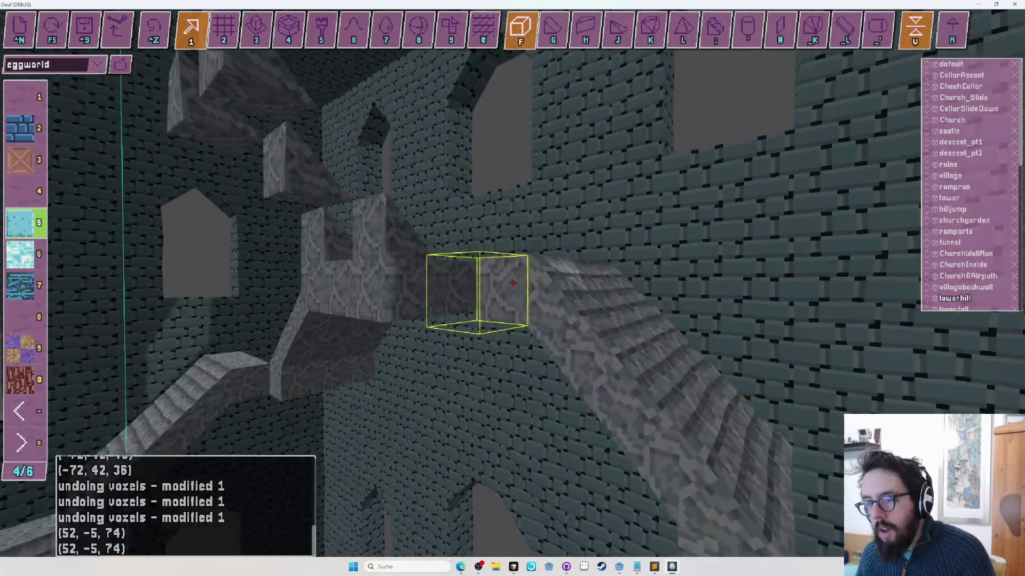
{"action": "key", "text": "w"}
{"action": "key", "text": "w"}
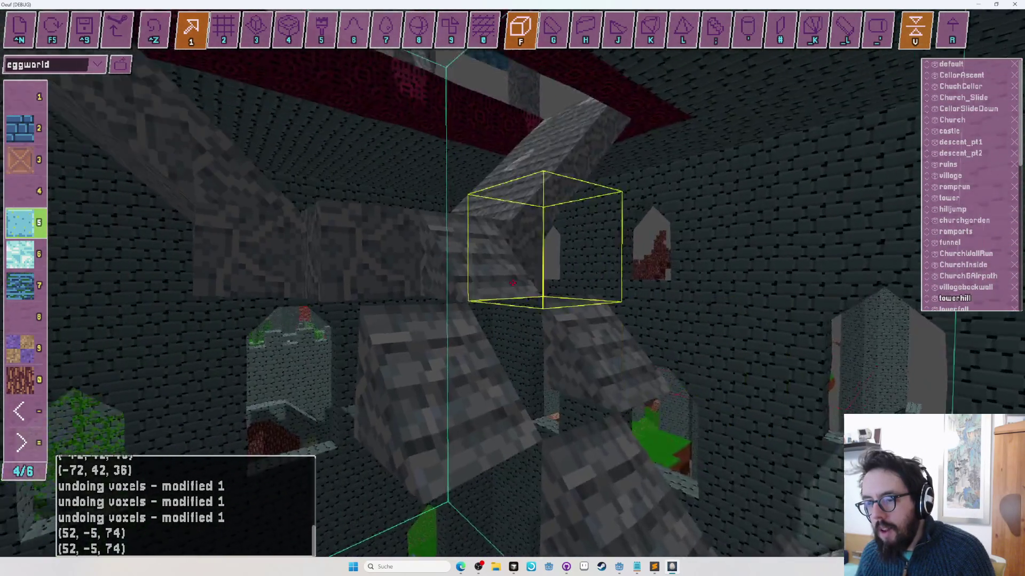
{"action": "key", "text": "w"}
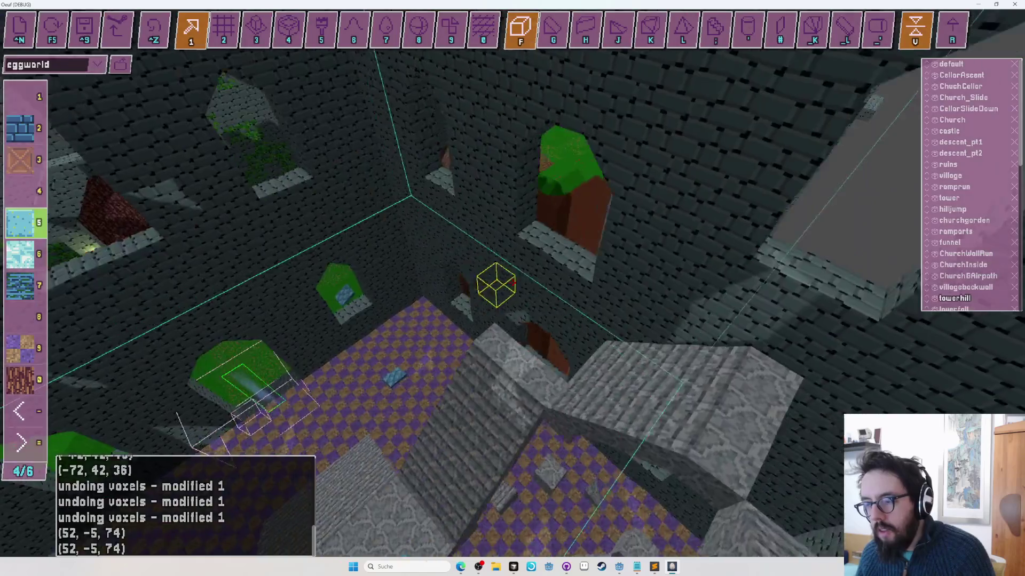
{"action": "key", "text": "w"}
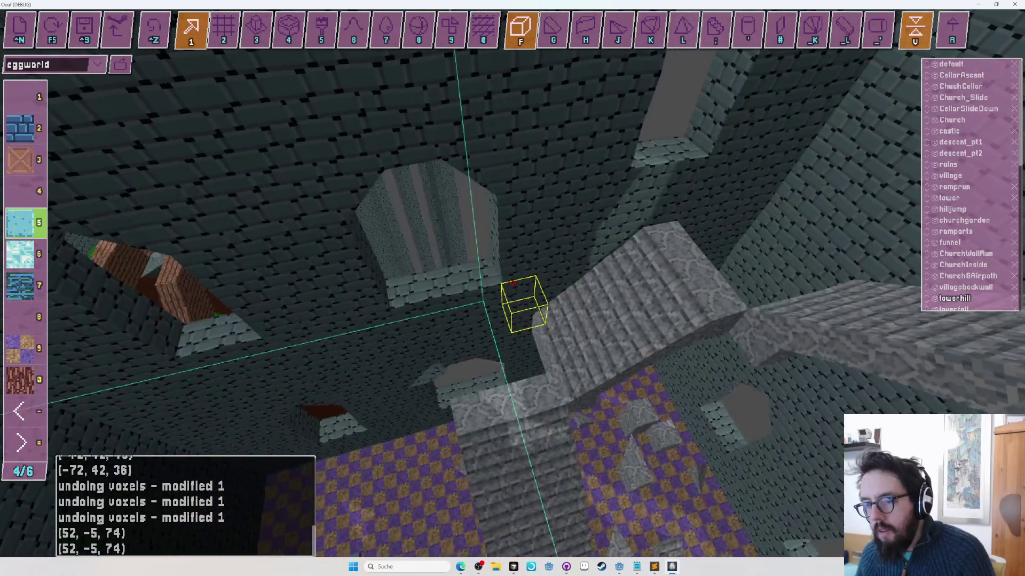
{"action": "key", "text": "w"}
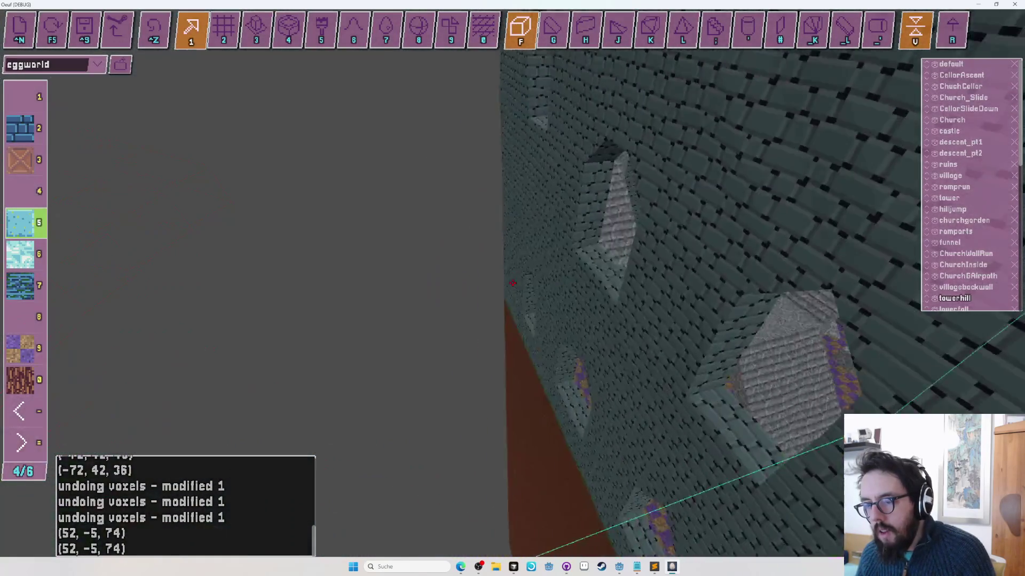
{"action": "key", "text": "w"}
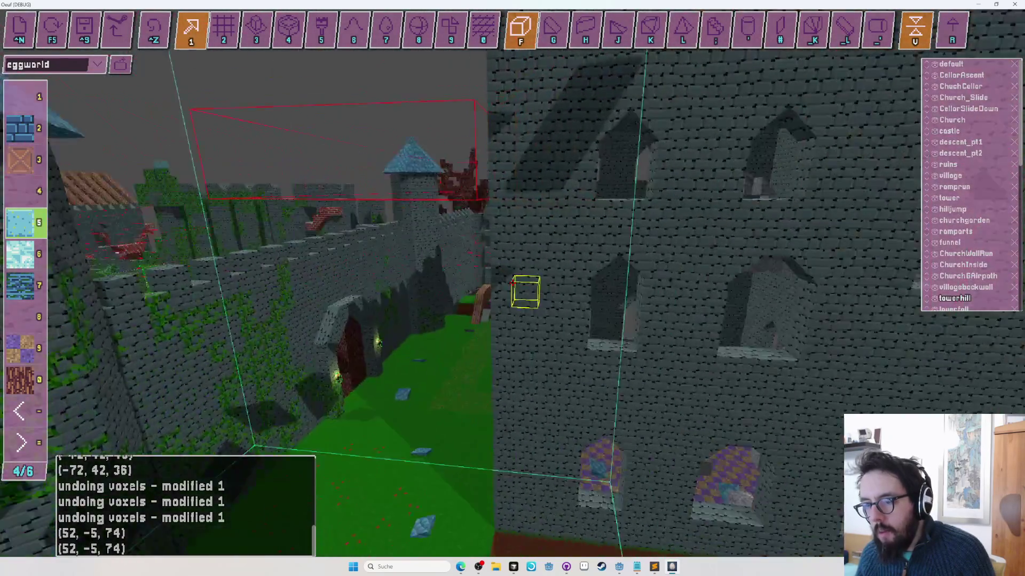
{"action": "key", "text": "w"}
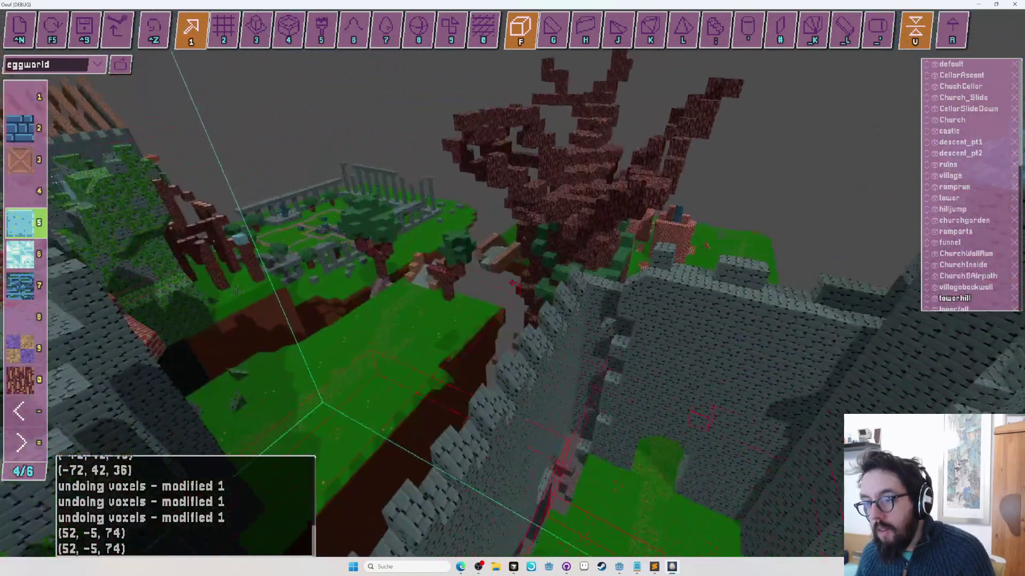
{"action": "key", "text": "w"}
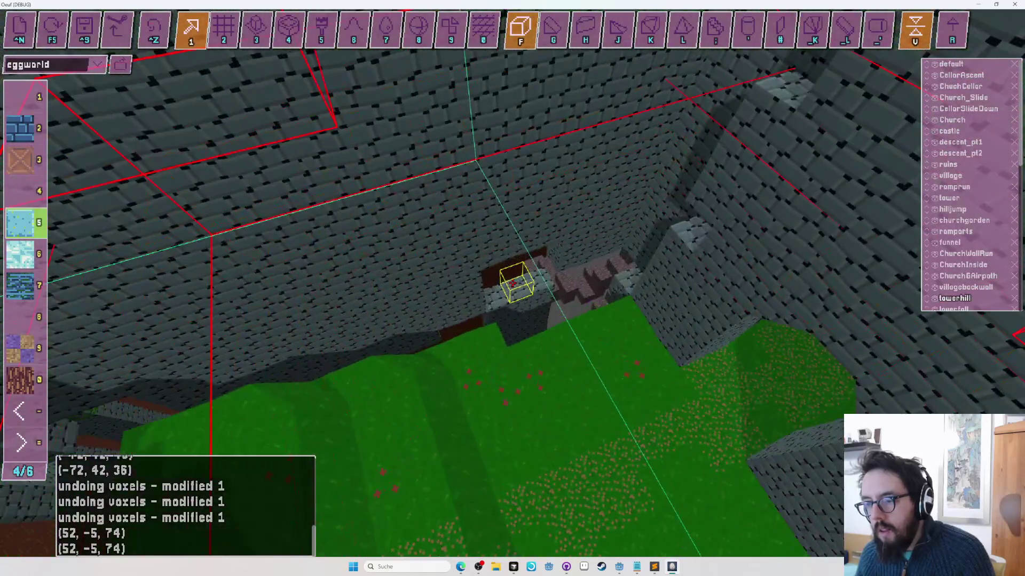
{"action": "key", "text": "w"}
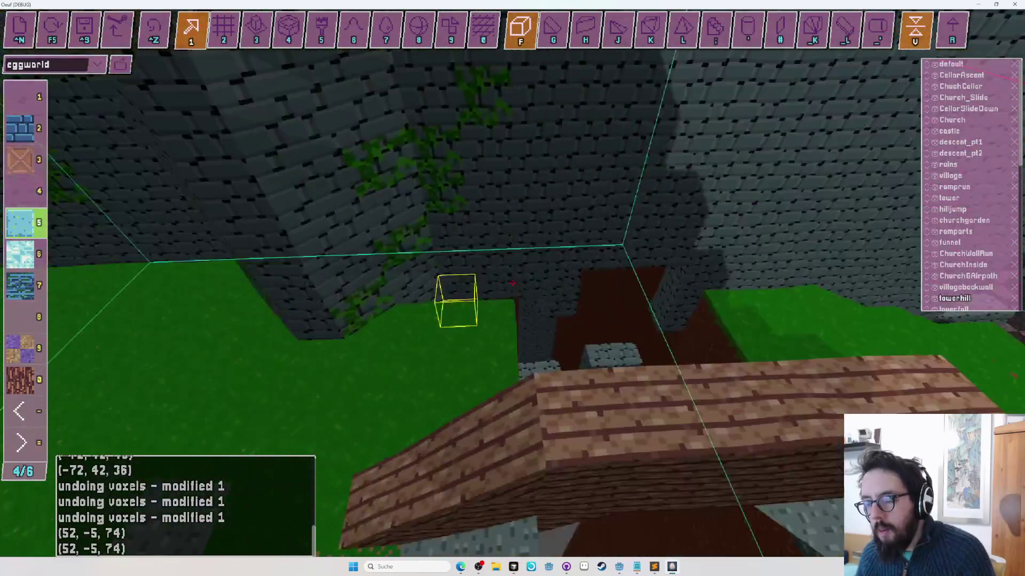
{"action": "key", "text": "w"}
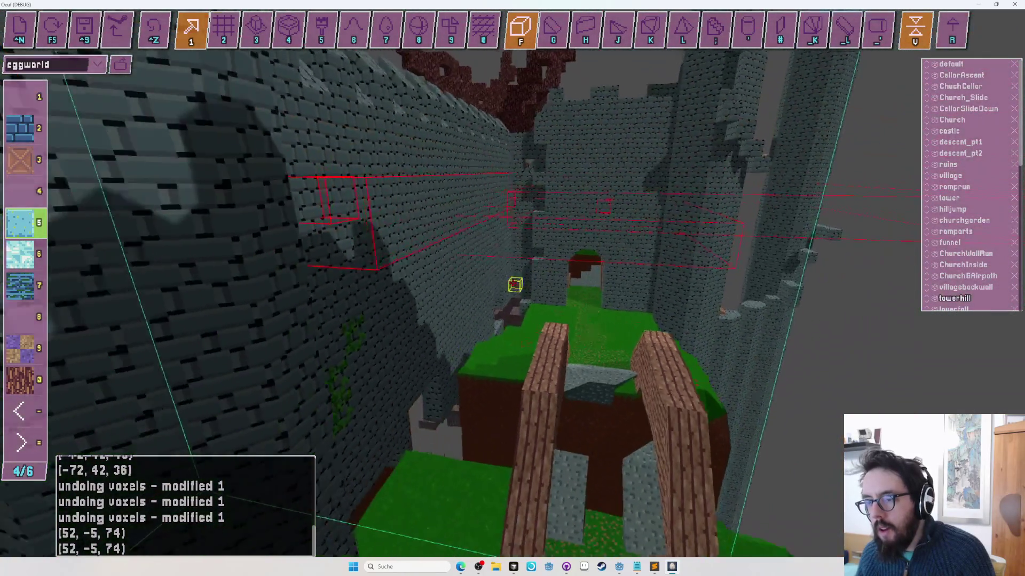
{"action": "key", "text": "w"}
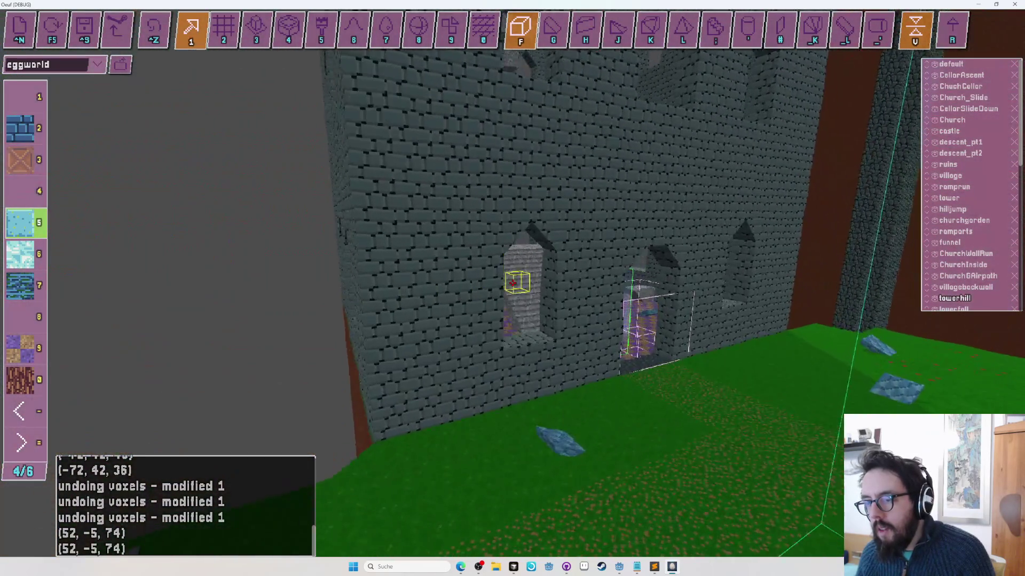
{"action": "key", "text": "w"}
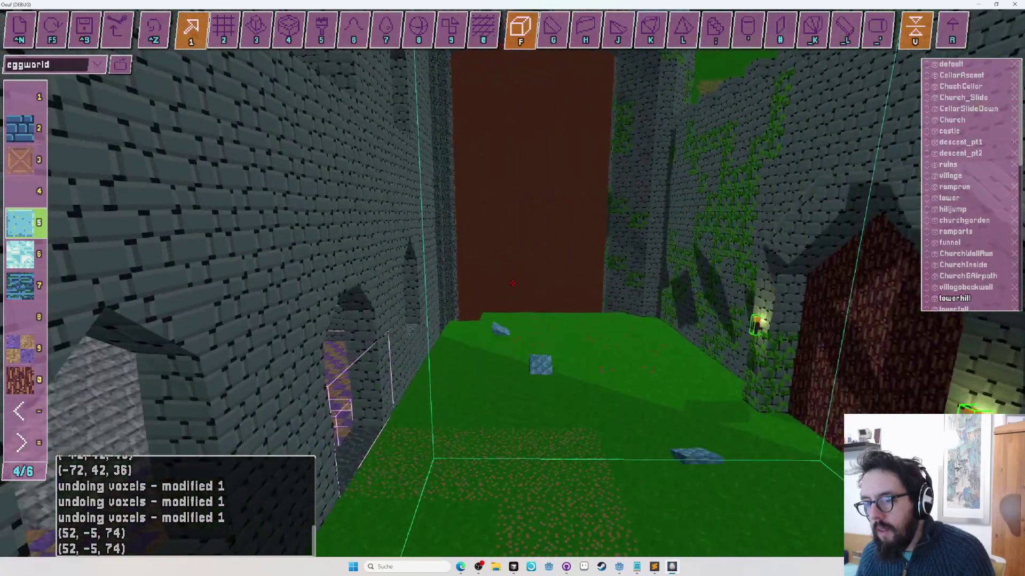
{"action": "key", "text": "w"}
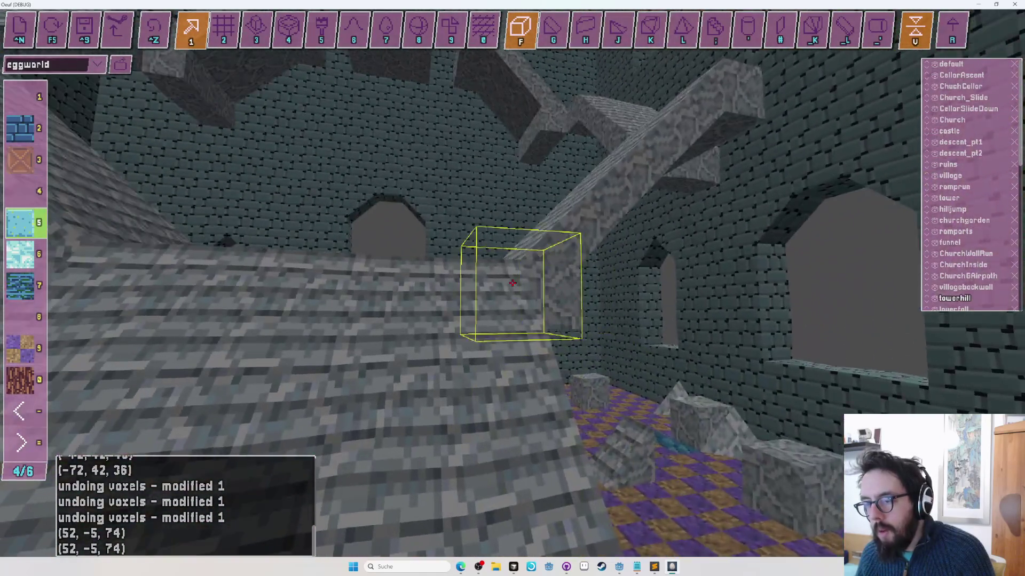
{"action": "key", "text": "w"}
{"action": "key", "text": "w"}
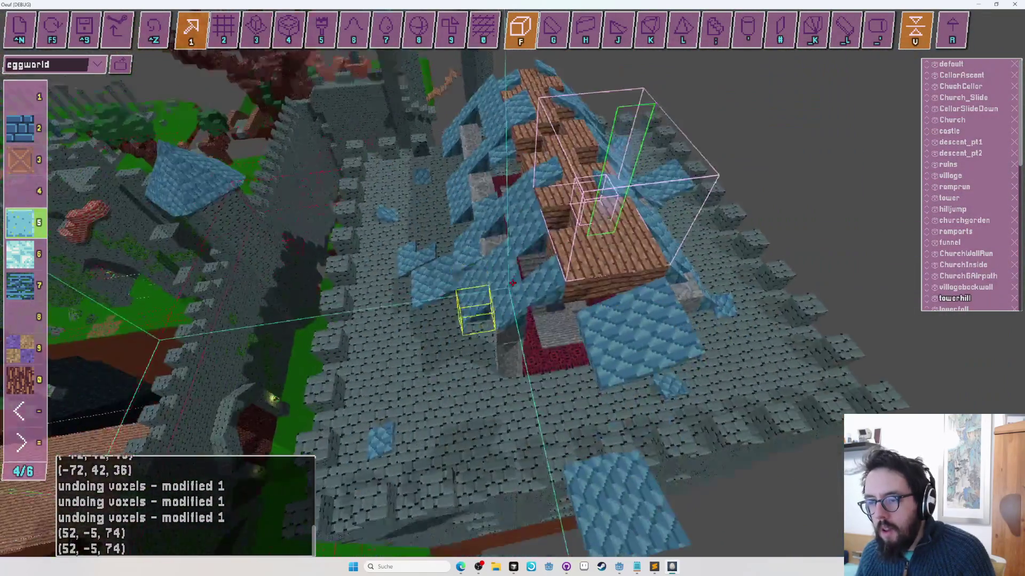
{"action": "key", "text": "w"}
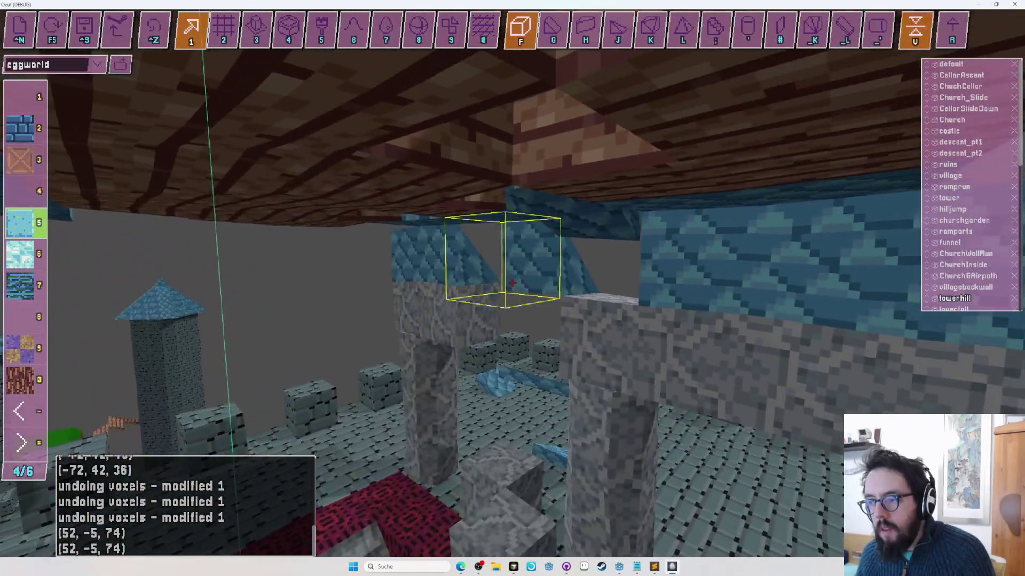
{"action": "key", "text": "s"}
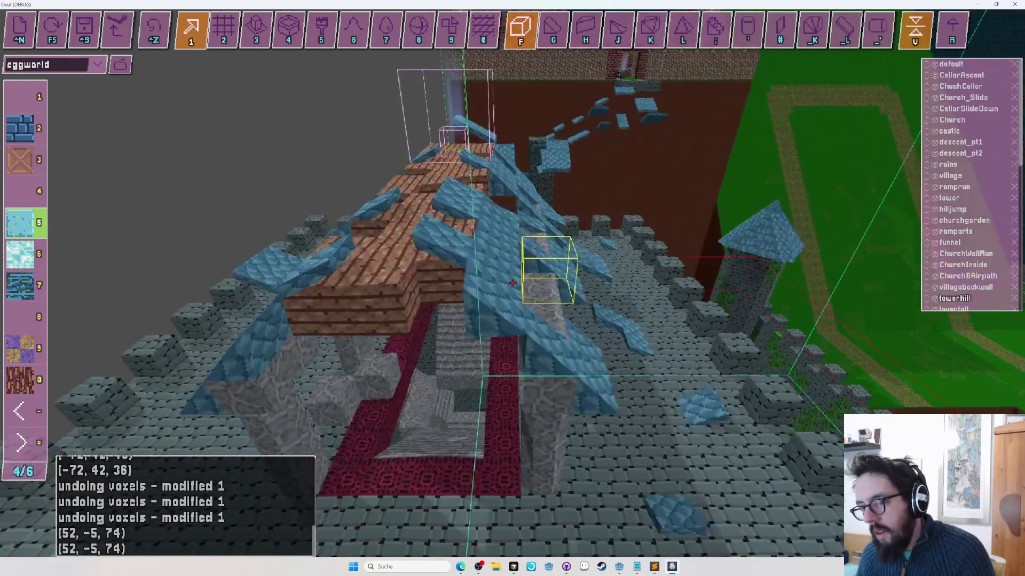
{"action": "key", "text": "w"}
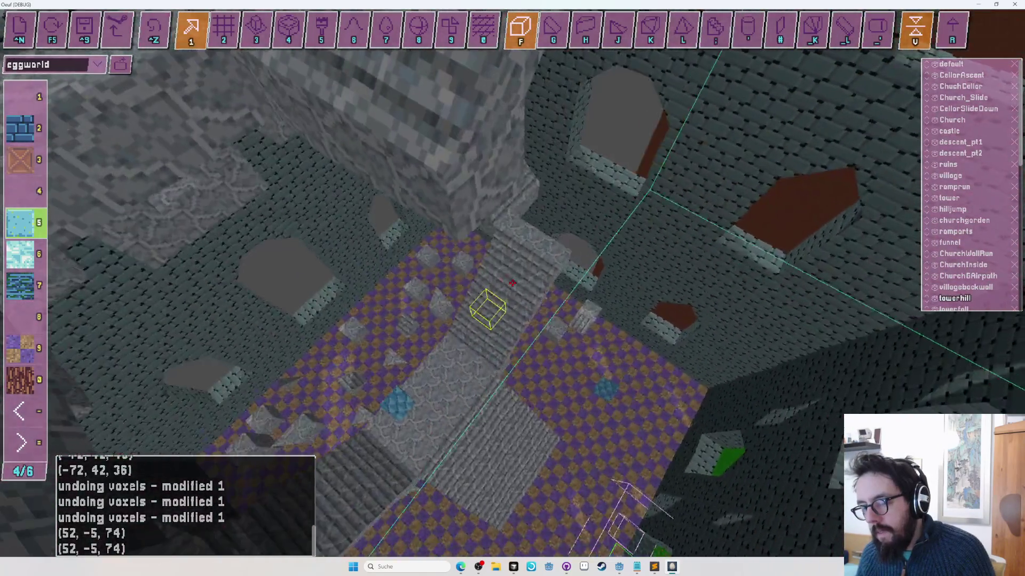
{"action": "key", "text": "w"}
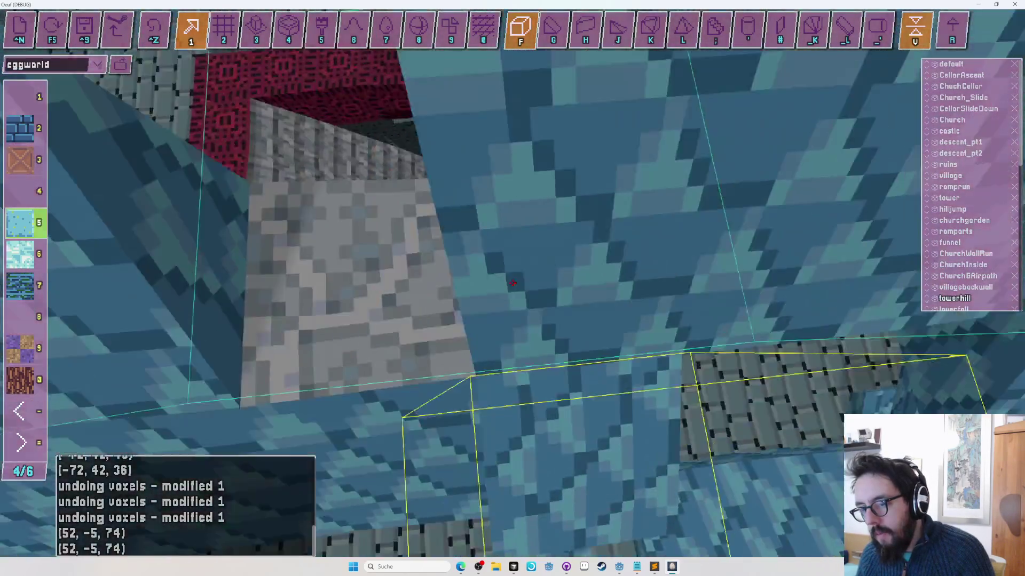
{"action": "key", "text": "F5"}
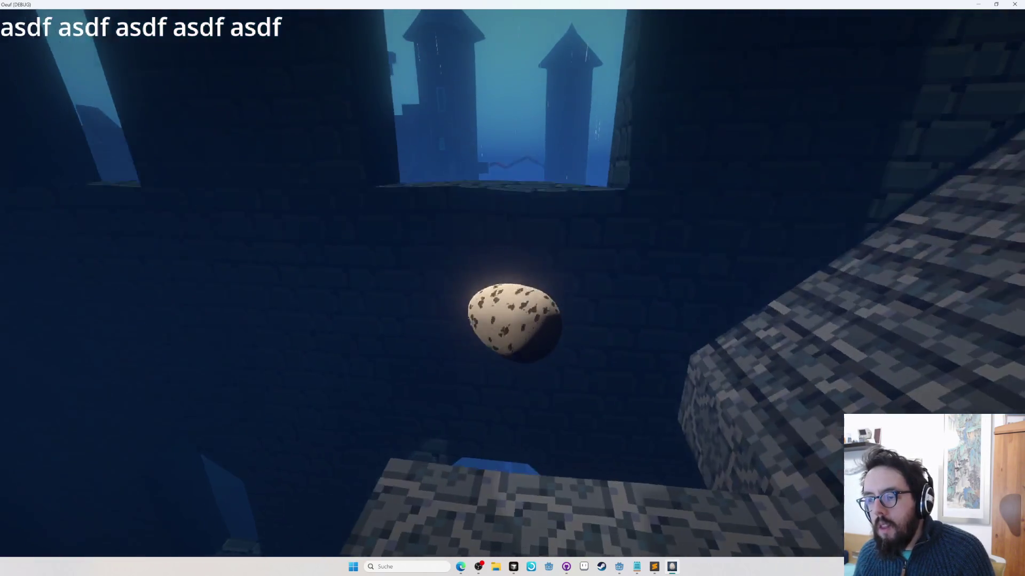
{"action": "key", "text": "Tab"}
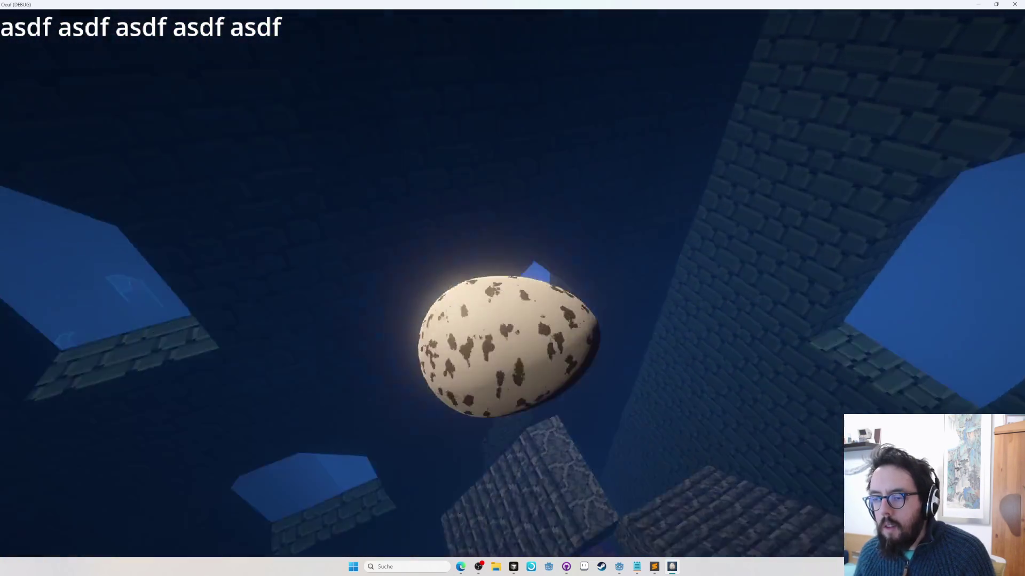
{"action": "key", "text": "Escape"}
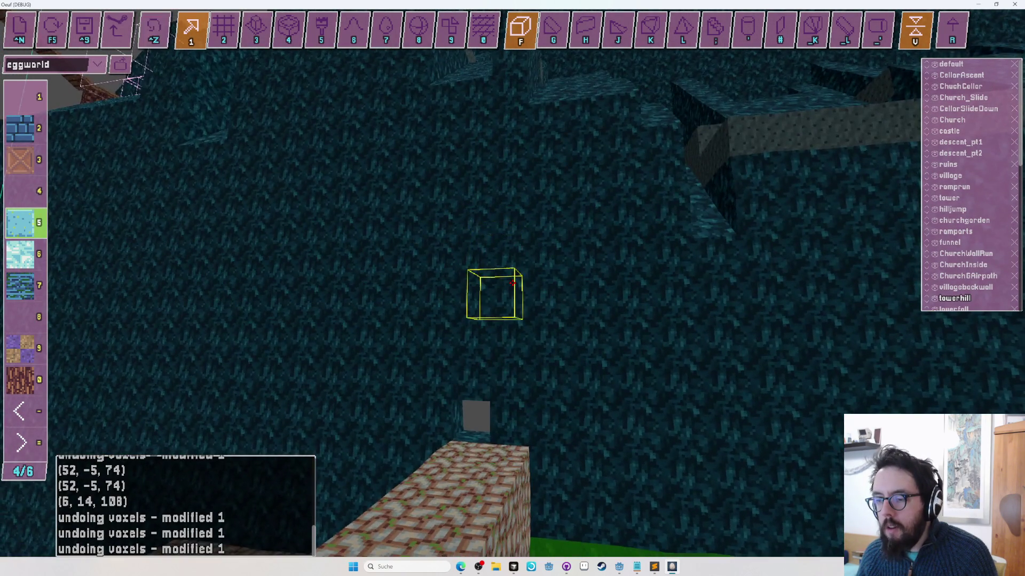
Step: Undo the last voxel change and choose the dark teal material with the area placement tool
{"action": "key", "text": "ctrl+z"}
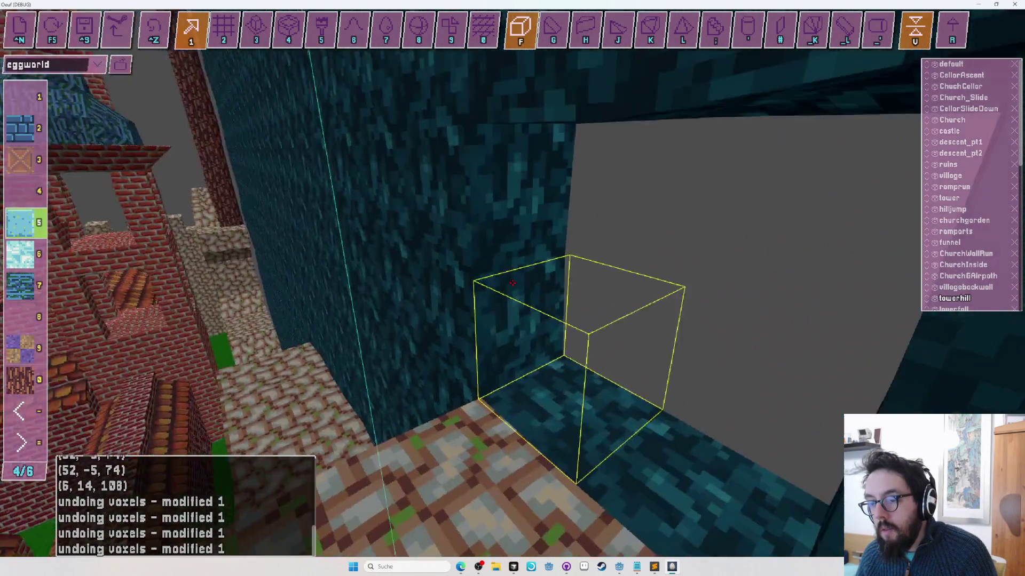
{"action": "key", "text": "7"}
{"action": "key", "text": "minus"}
{"action": "key", "text": "minus"}
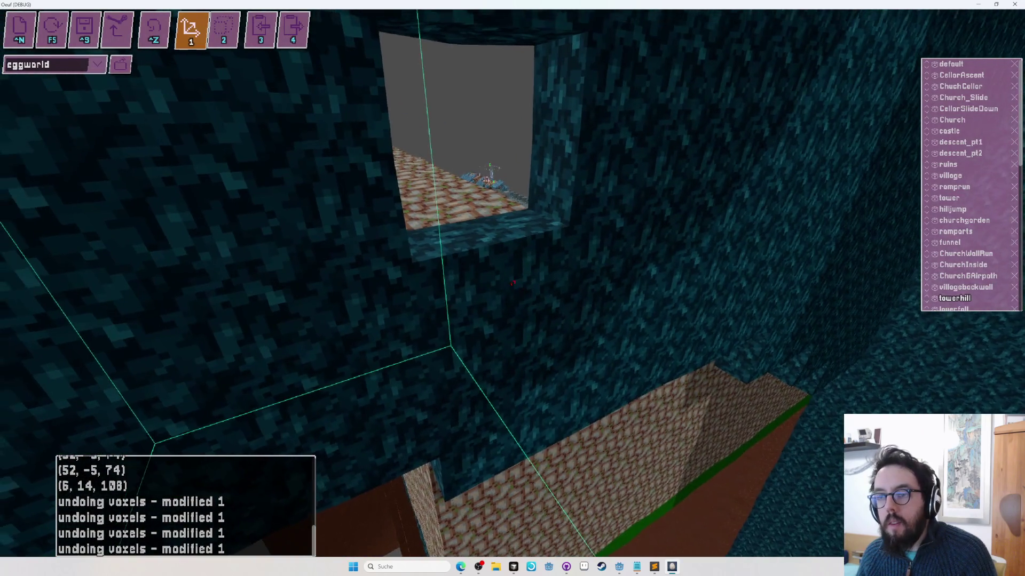
{"action": "key", "text": "2"}
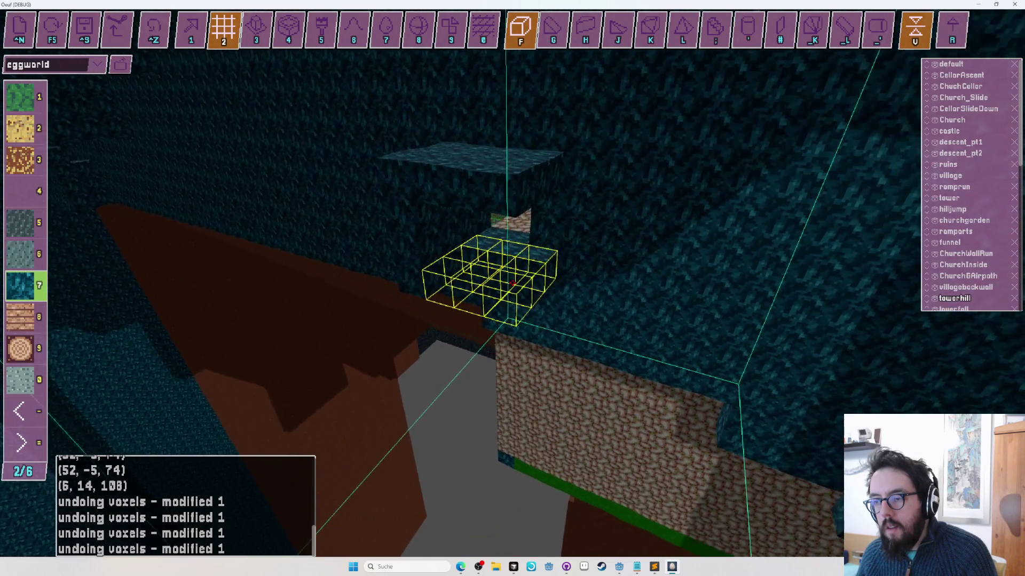
{"action": "left_click_drag", "start_coordinate": [512, 283], "coordinate": [513, 283]}
Step: Switch to the light teal material (5) in single-block mode and look over the teal steps
{"action": "key", "text": "equal"}
{"action": "key", "text": "equal"}
{"action": "key", "text": "5"}
{"action": "key", "text": "1"}
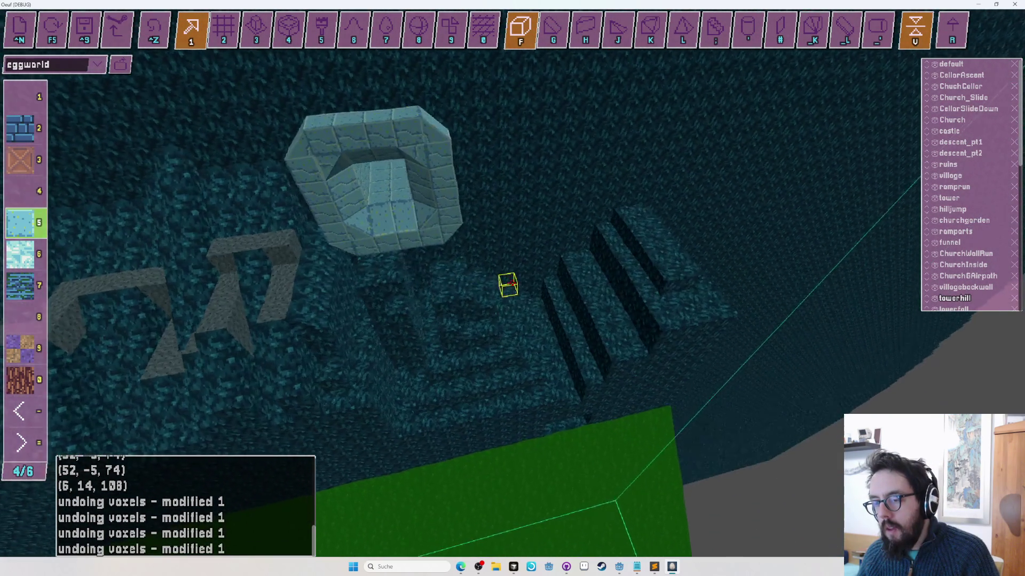
{"action": "left_click_drag", "start_coordinate": [513, 283], "coordinate": [512, 282]}
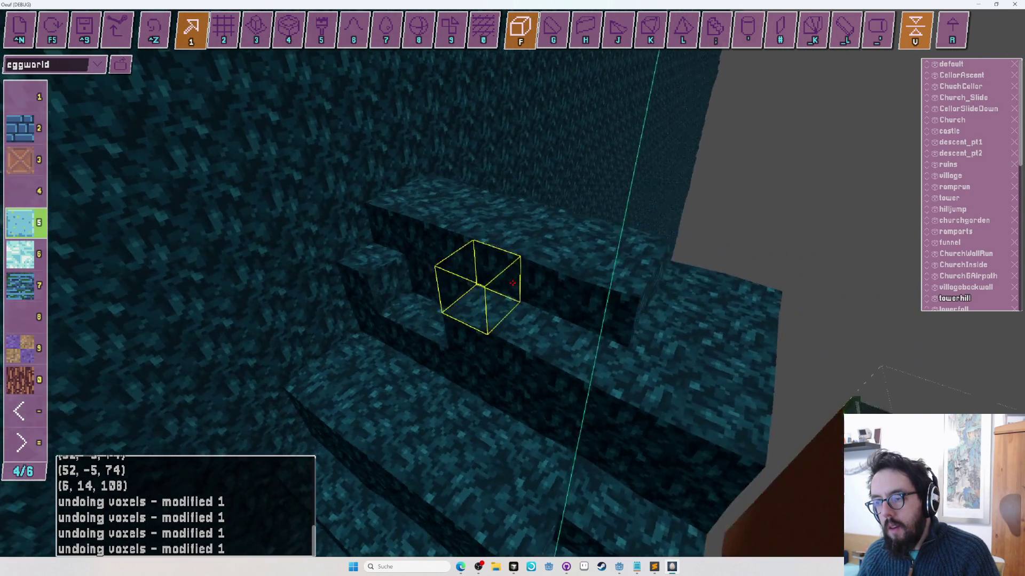
{"action": "left_click_drag", "start_coordinate": [512, 283], "coordinate": [513, 283]}
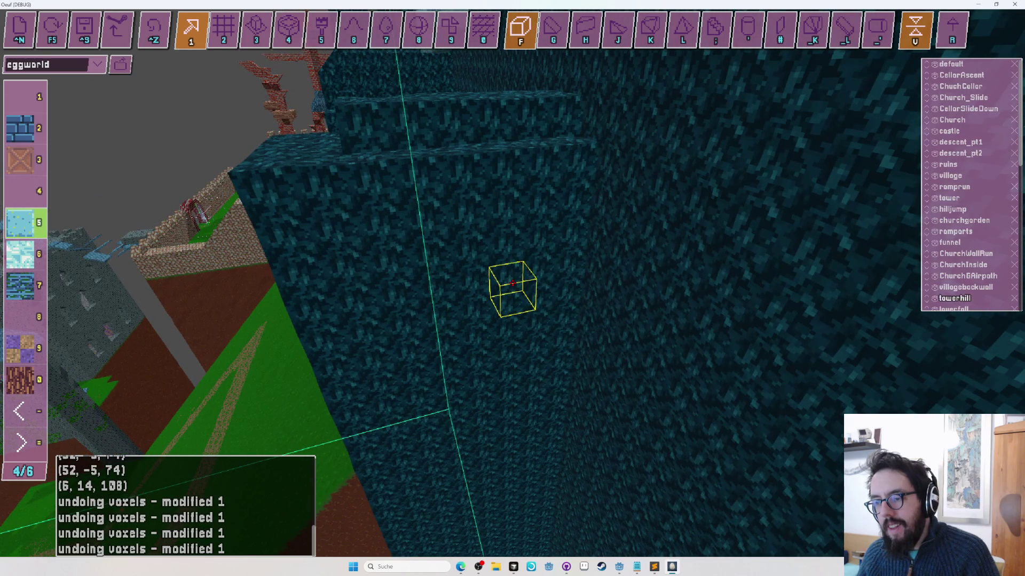
Step: Start a playtest with the egg beside the dark teal wall
{"action": "key", "text": "Tab"}
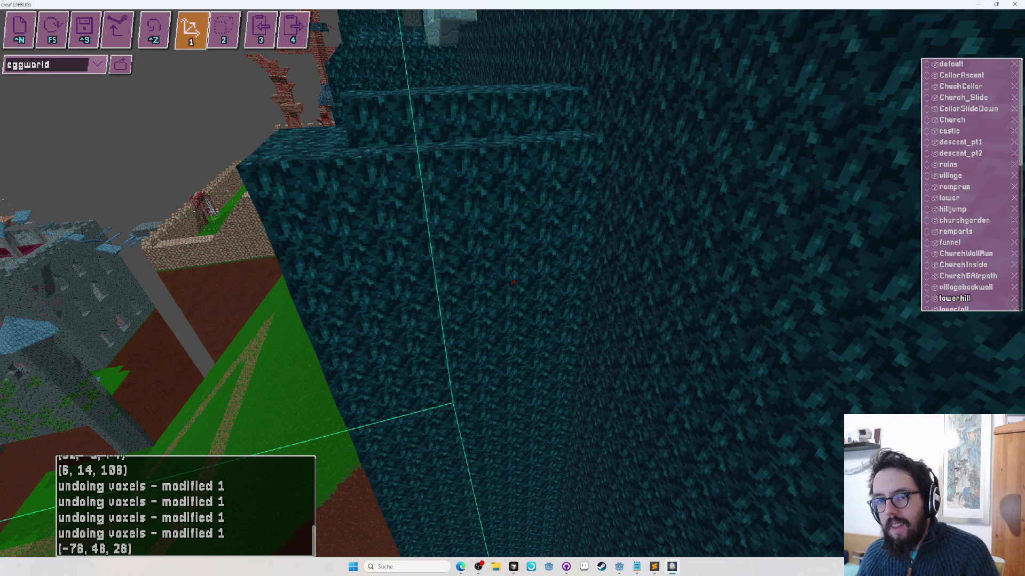
{"action": "key", "text": "Tab"}
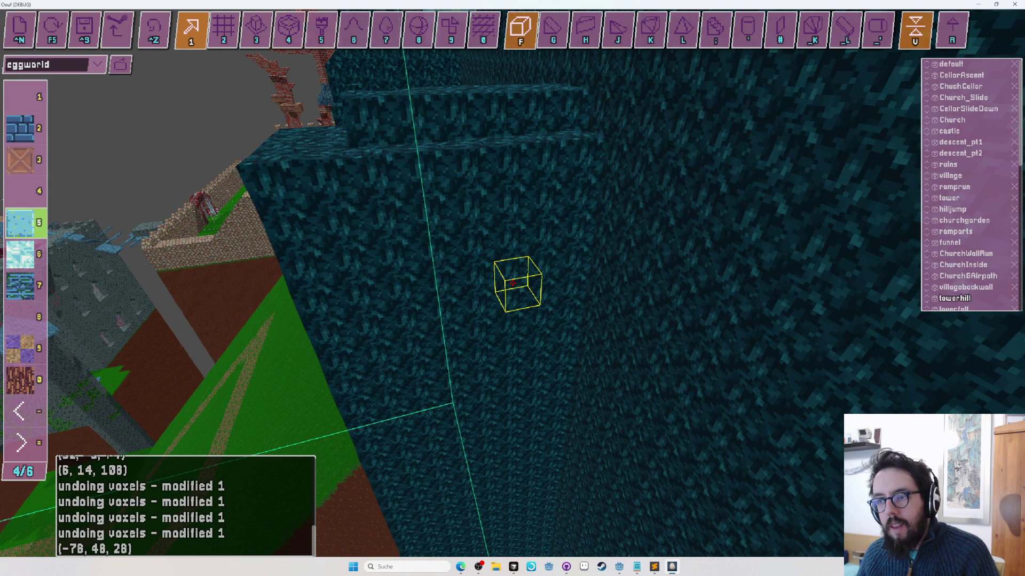
{"action": "left_click_drag", "start_coordinate": [512, 283], "coordinate": [513, 283]}
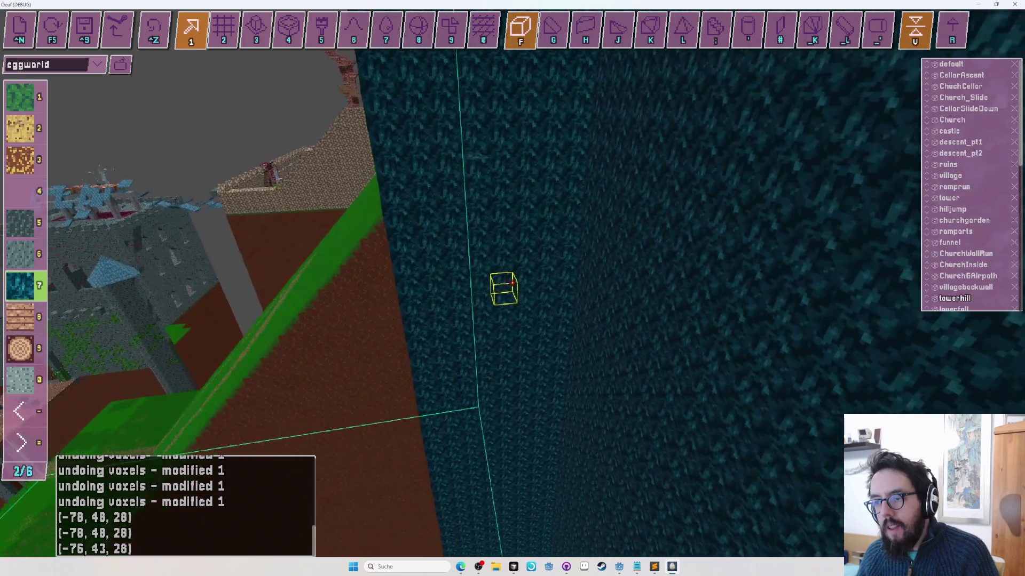
{"action": "left_click_drag", "start_coordinate": [512, 282], "coordinate": [513, 294]}
{"action": "key", "text": "Tab"}
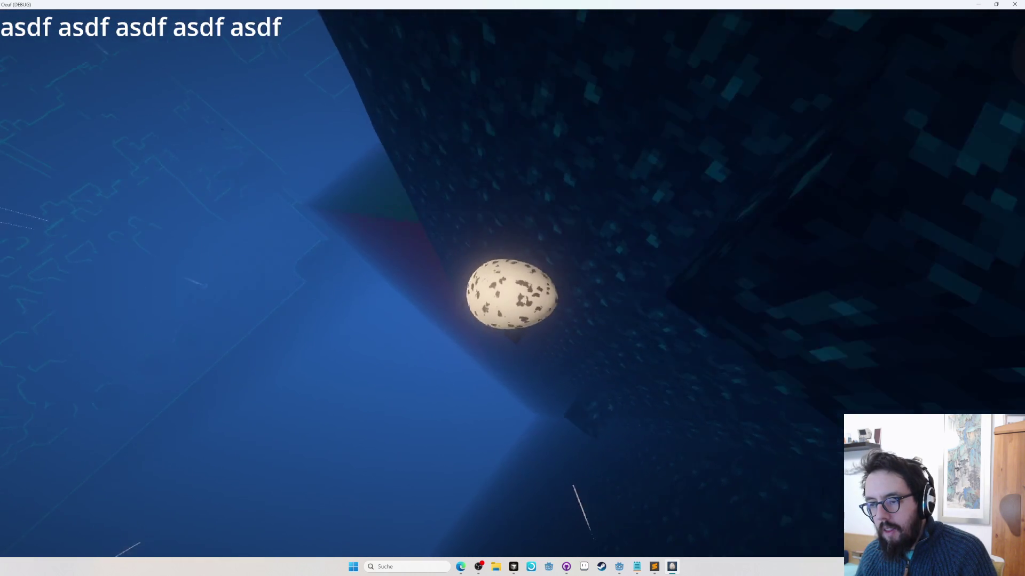
Step: Try the egg by the dark wall a few times, ending in the editor with the area tool (2)
{"action": "key", "text": "Tab"}
{"action": "key", "text": "Tab"}
{"action": "key", "text": "Tab"}
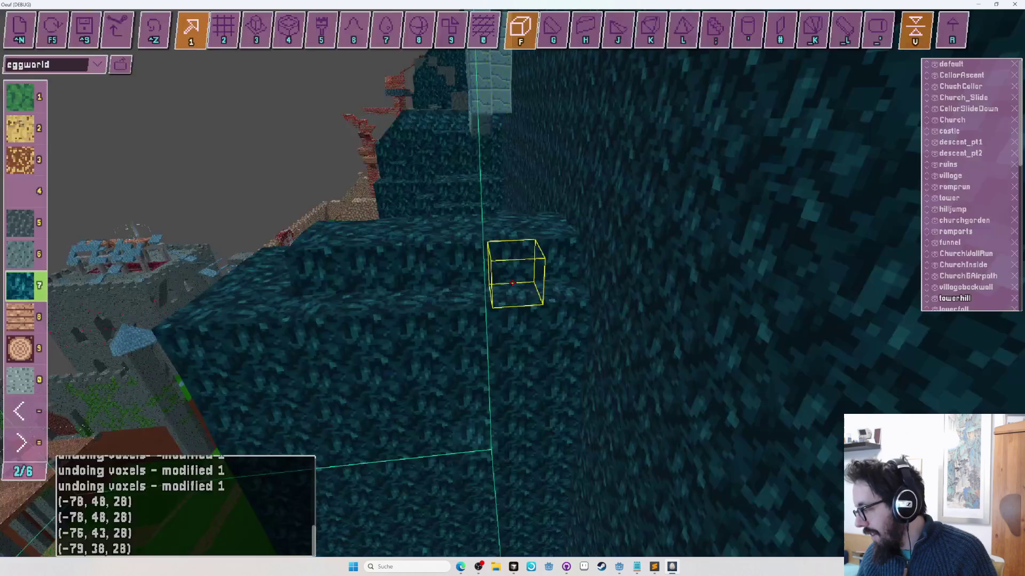
{"action": "key", "text": "Tab"}
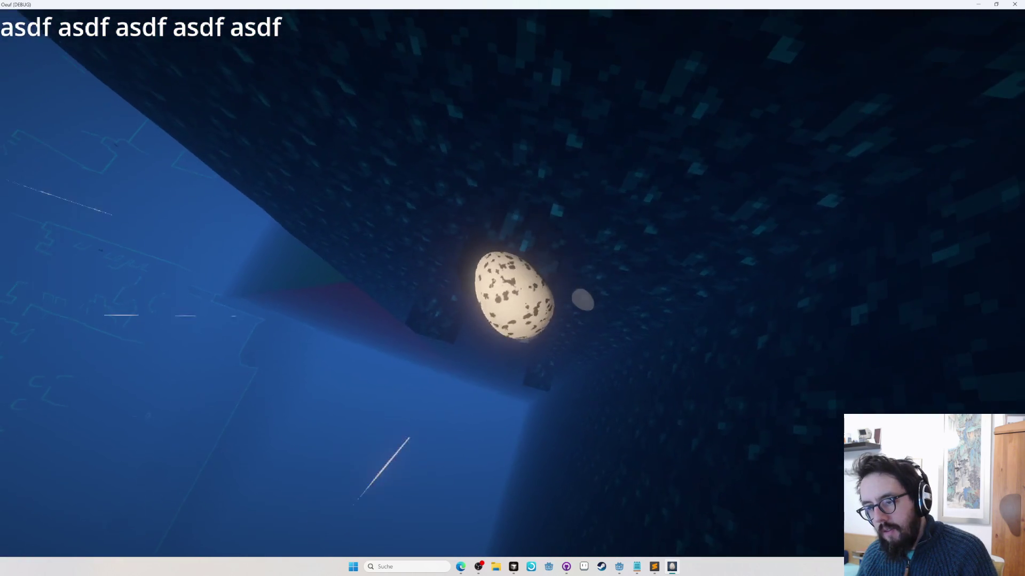
{"action": "key", "text": "Tab"}
{"action": "key", "text": "Tab"}
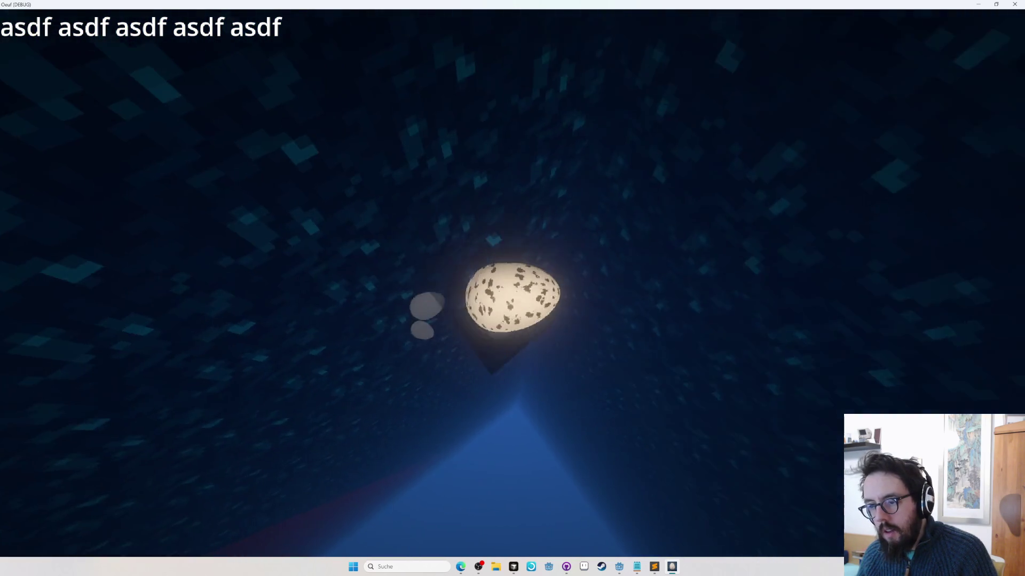
{"action": "key", "text": "Tab"}
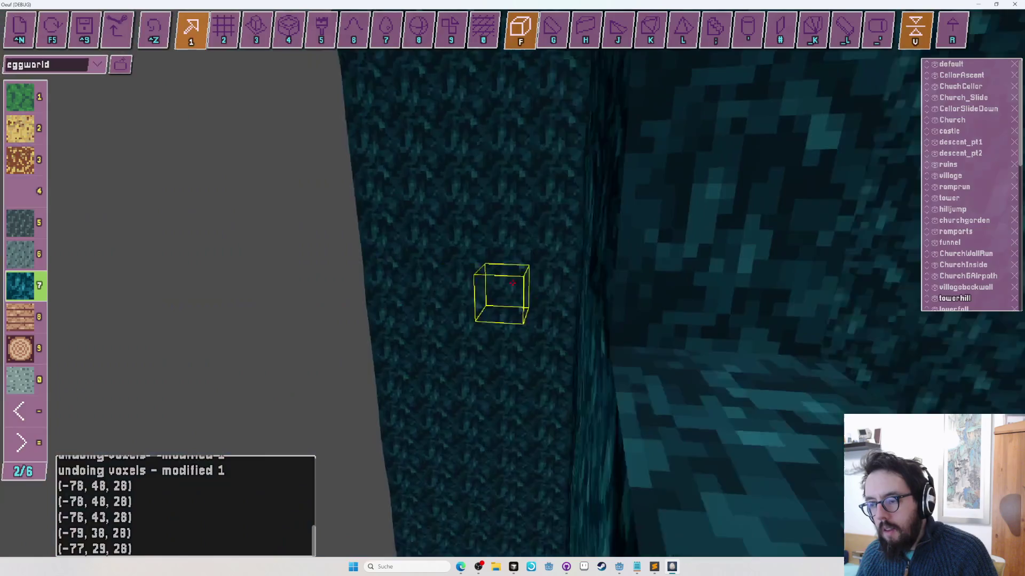
{"action": "key", "text": "2"}
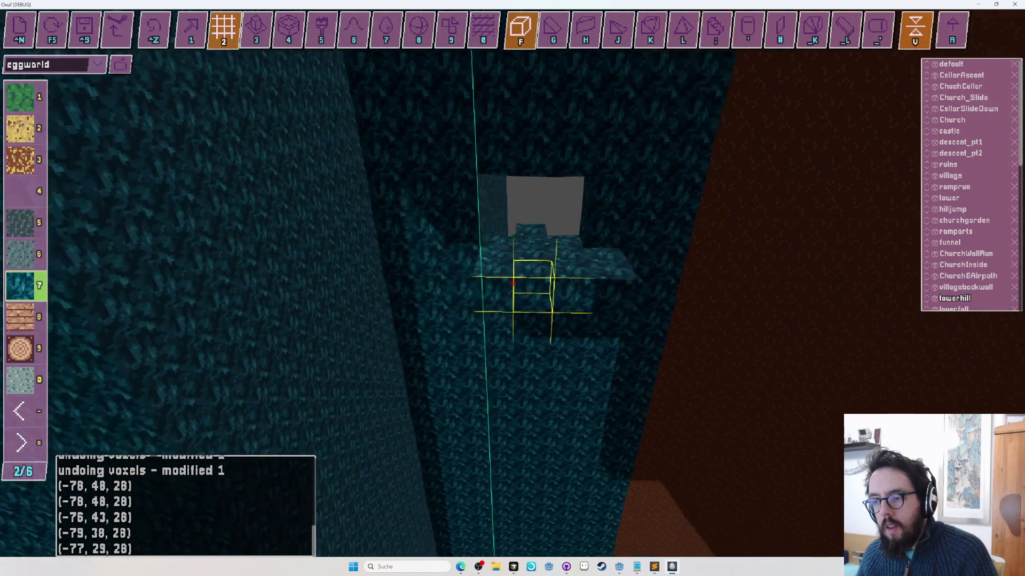
Step: Fill the final gap in the dark teal wall at (-78, 30, 31), then fly up toward the wall
{"action": "left_click", "coordinate": [512, 283]}
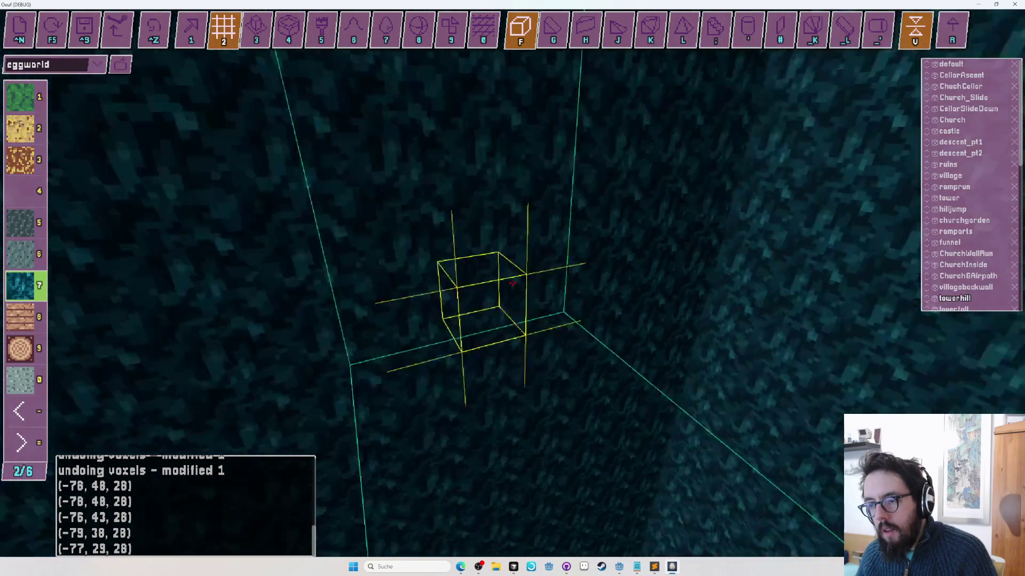
{"action": "key", "text": "Tab"}
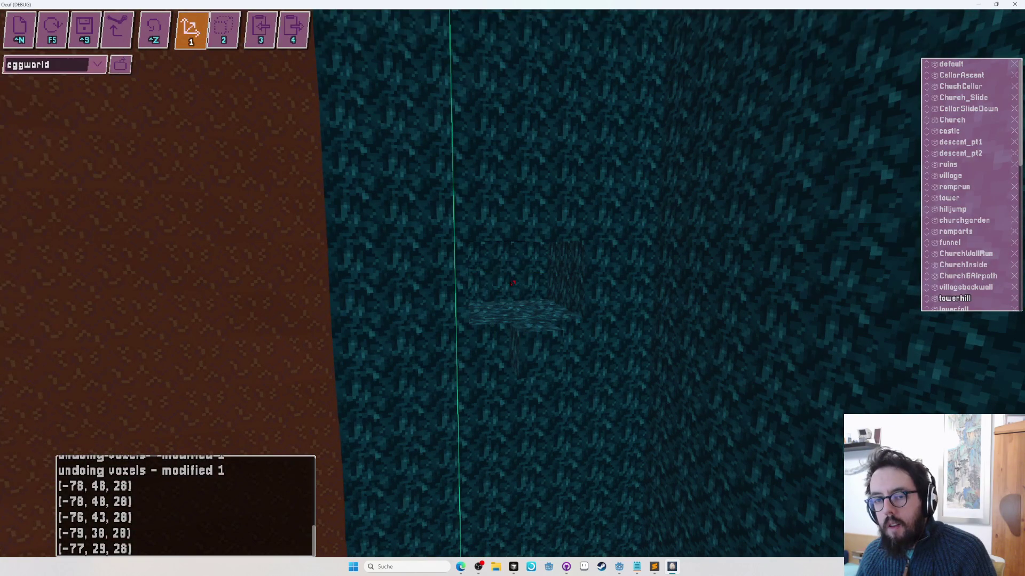
{"action": "key", "text": "Tab"}
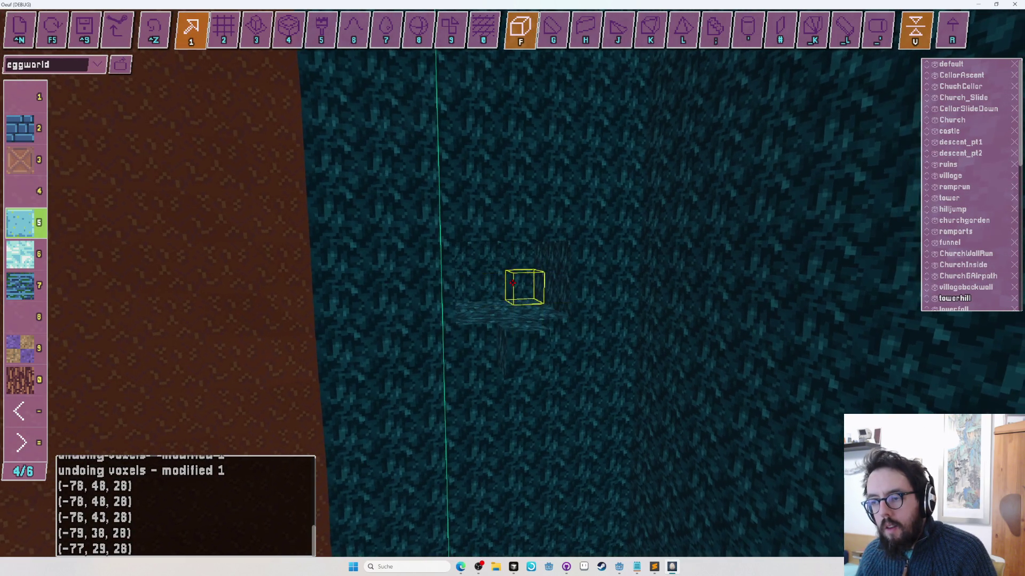
{"action": "key", "text": "space"}
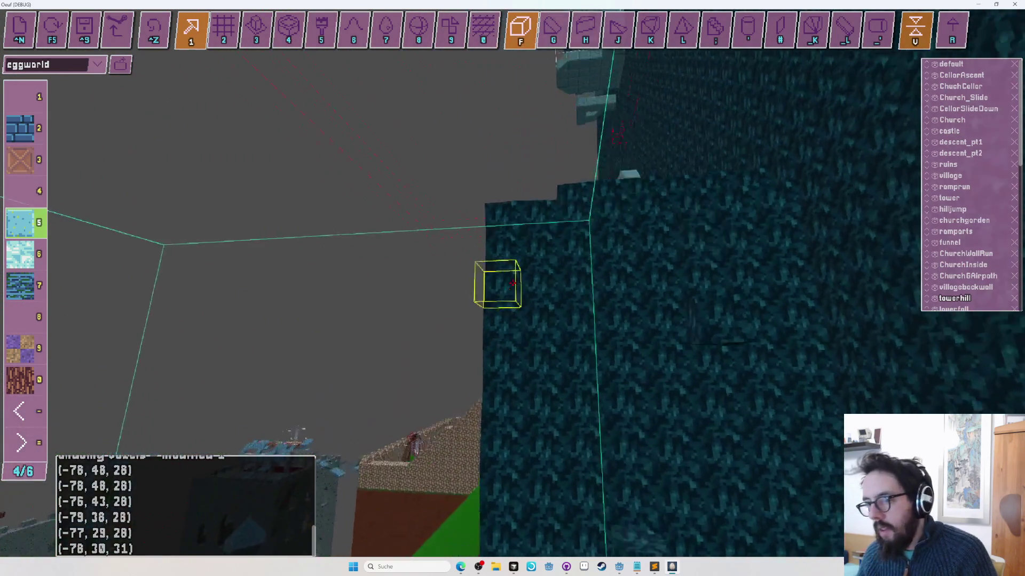
{"action": "key", "text": "w"}
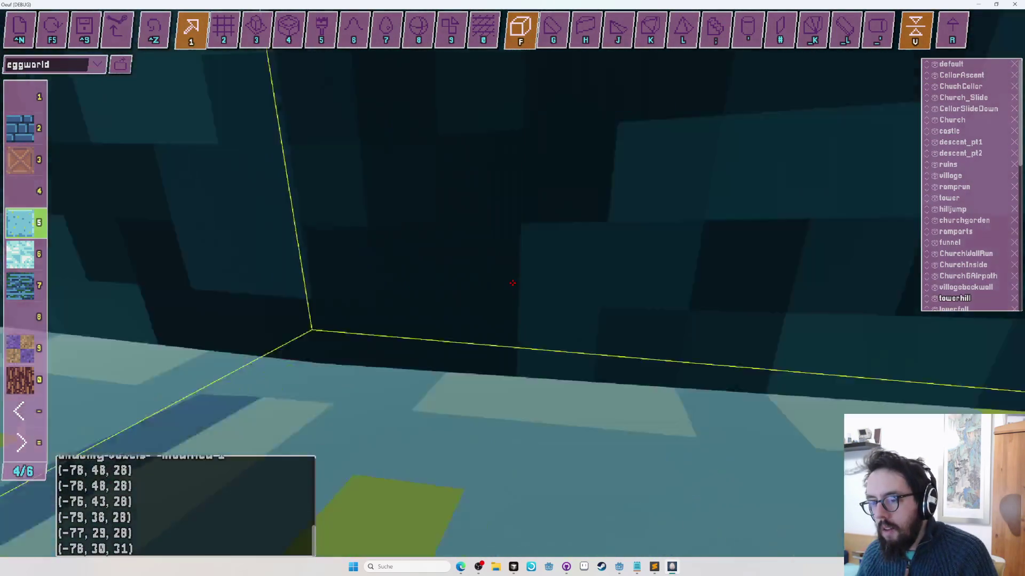
{"action": "key", "text": "s"}
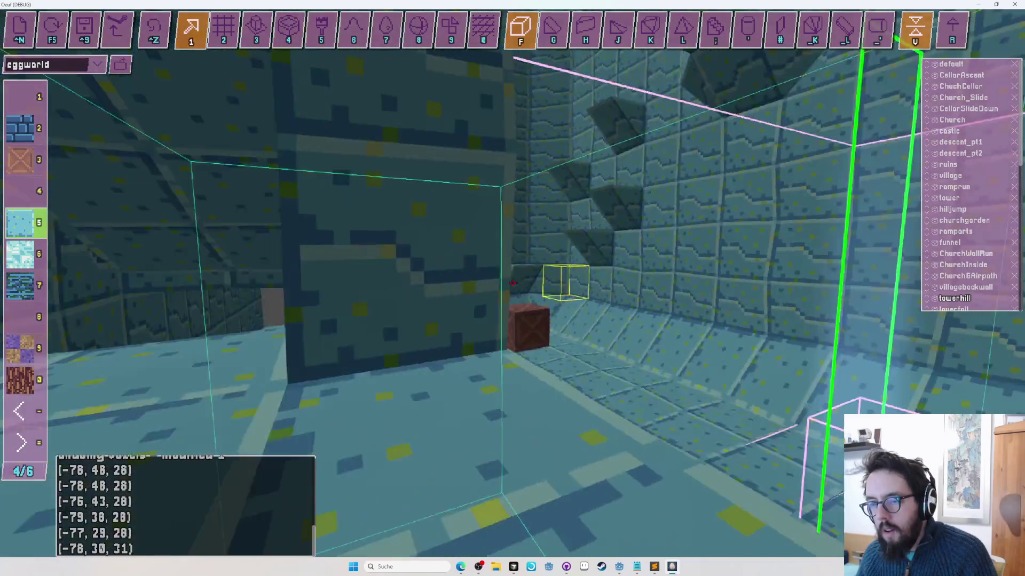
{"action": "key", "text": "w"}
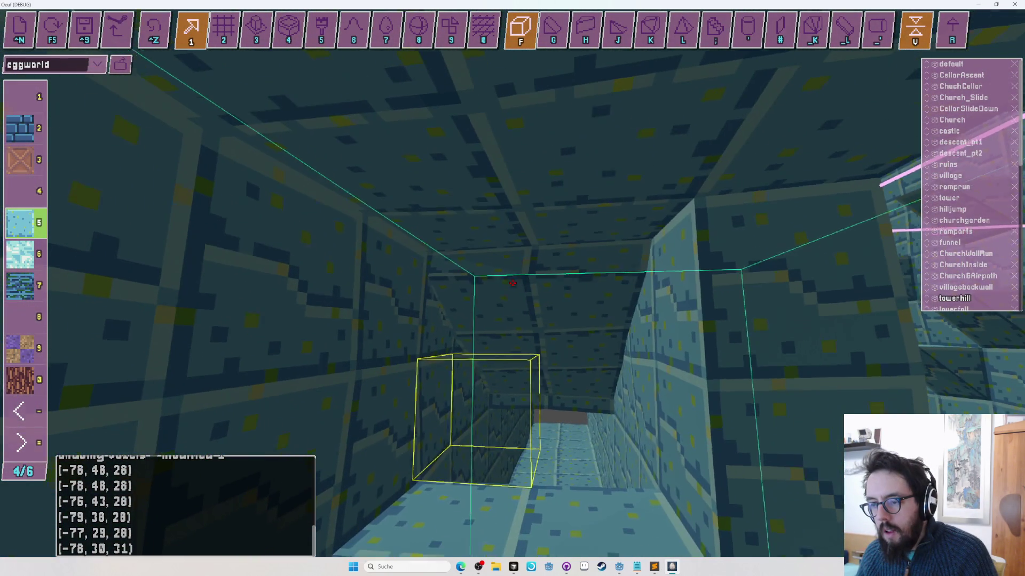
{"action": "key", "text": "F5"}
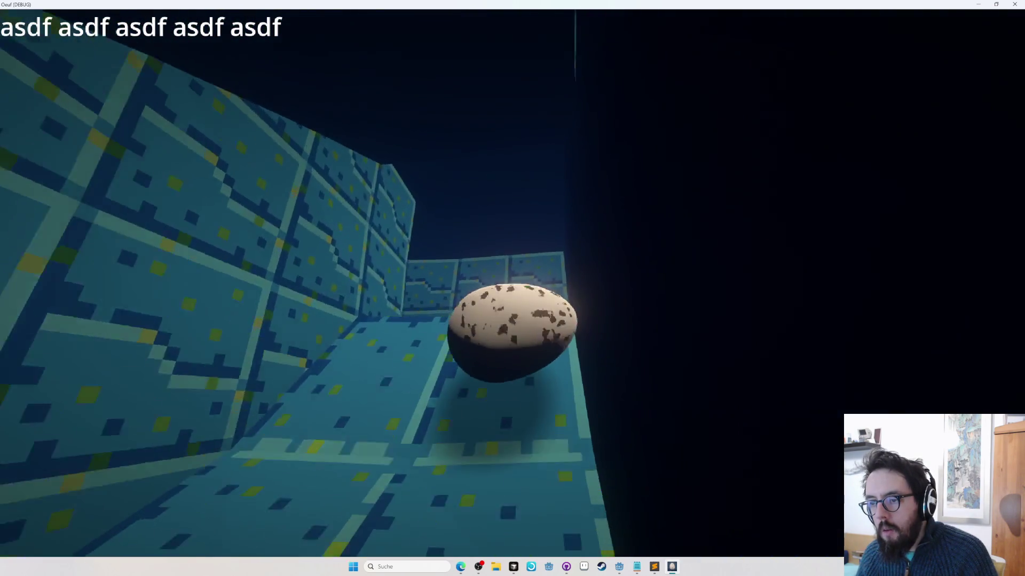
{"action": "key", "text": "F5"}
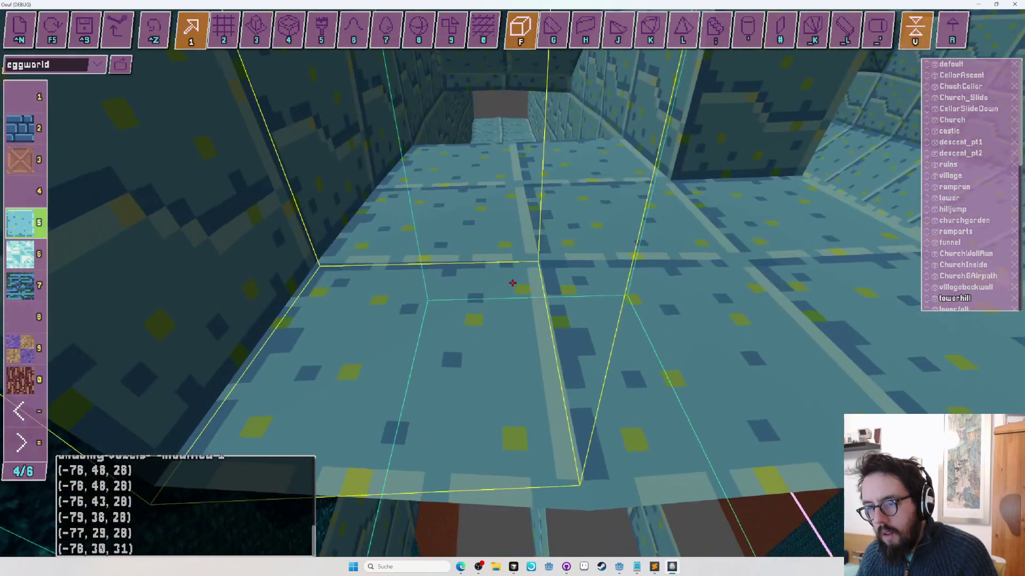
Step: Run several playtests of the egg rolling through the tiled teal corridor, ending back in the editor
{"action": "key", "text": "F5"}
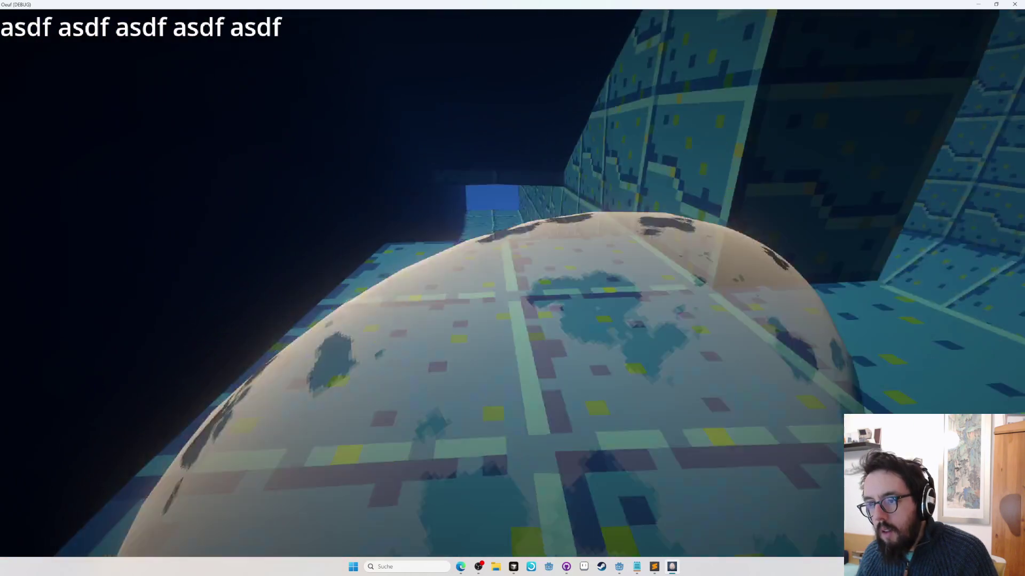
{"action": "key", "text": "Escape"}
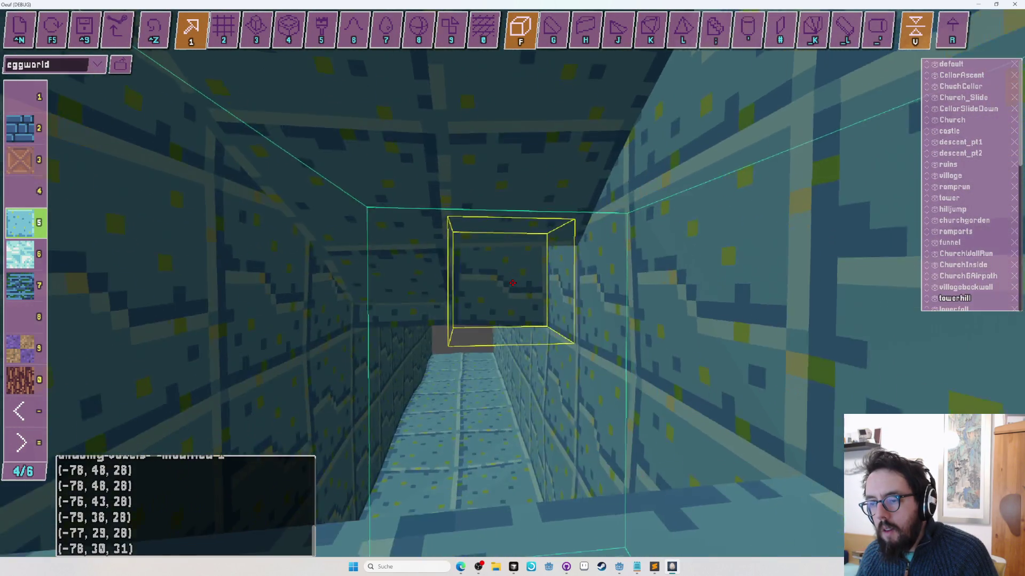
{"action": "scroll", "coordinate": [512, 283], "scroll_direction": "down", "scroll_amount": 2}
{"action": "scroll", "coordinate": [513, 283], "scroll_direction": "up", "scroll_amount": 2}
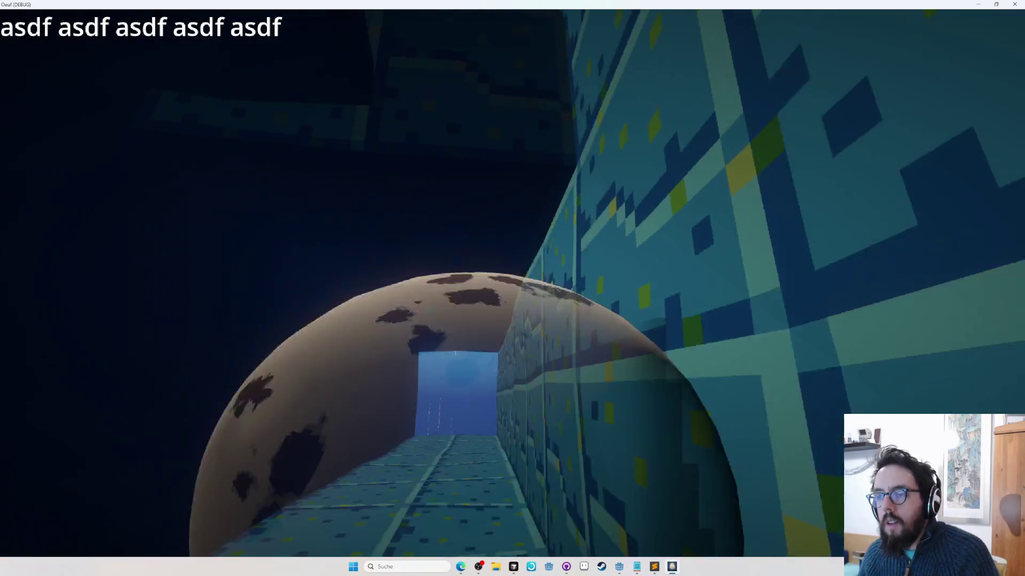
{"action": "key", "text": "Escape"}
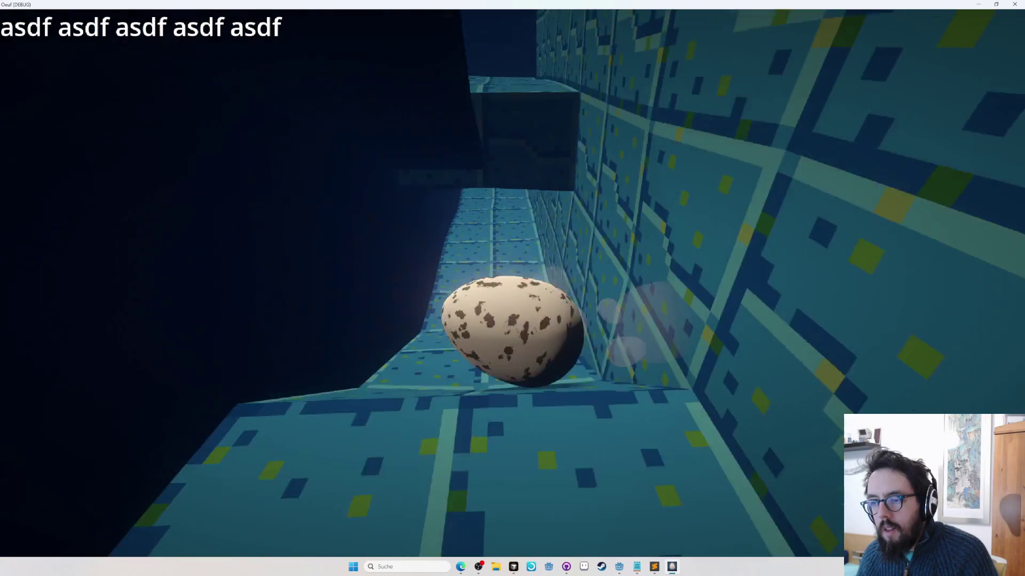
{"action": "key", "text": "Escape"}
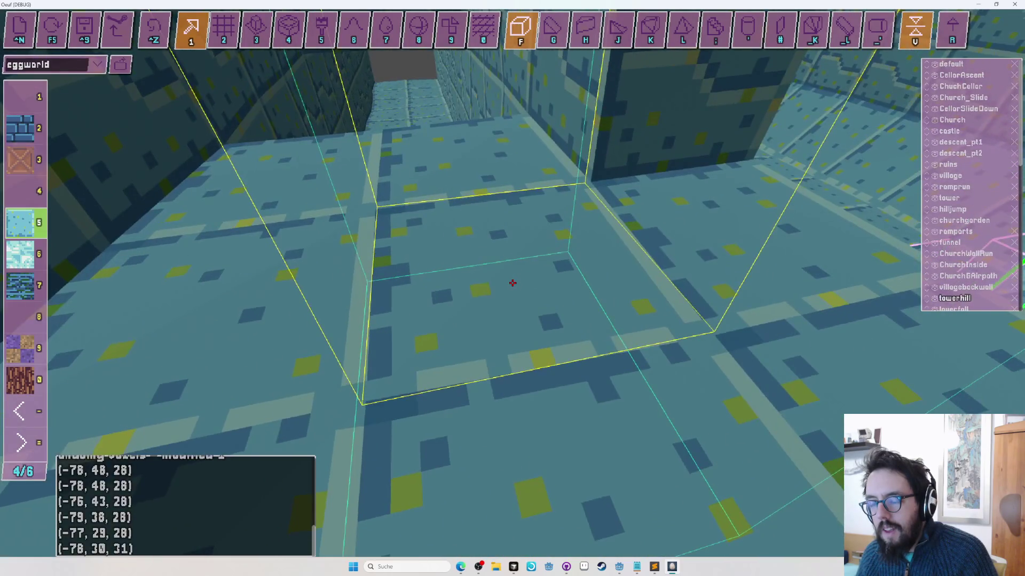
{"action": "key", "text": "Escape"}
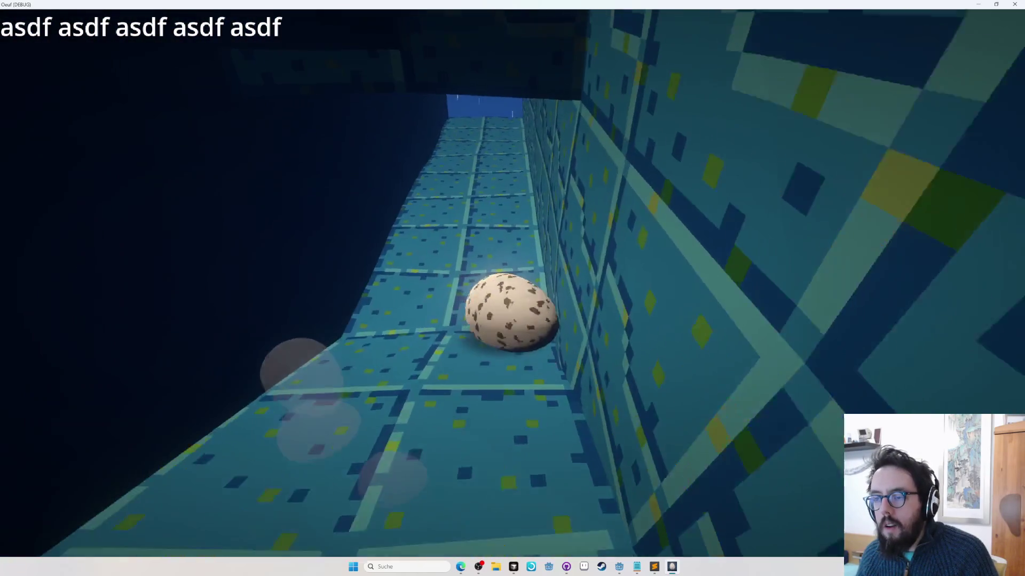
{"action": "key", "text": "Tab"}
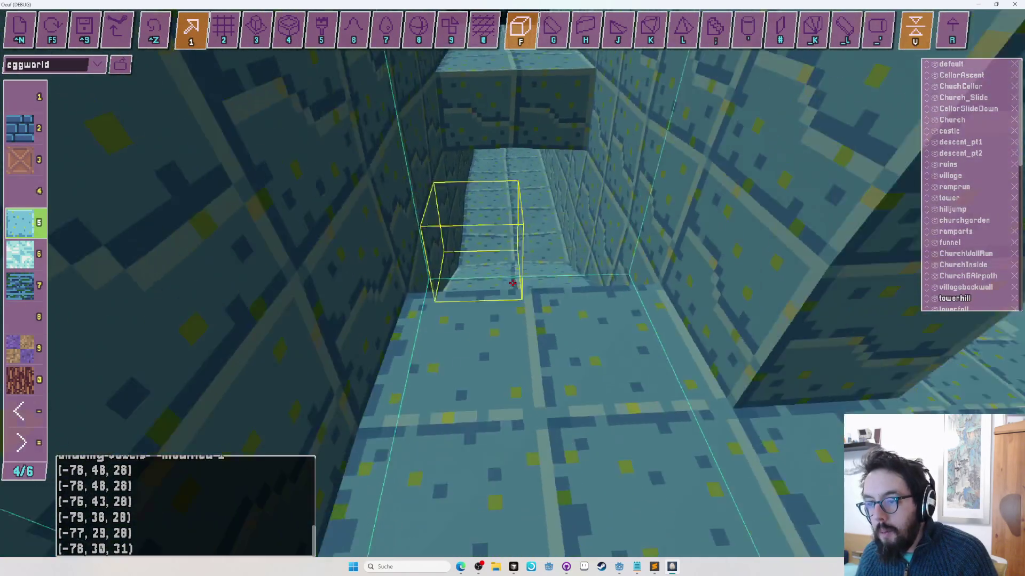
{"action": "key", "text": "Tab"}
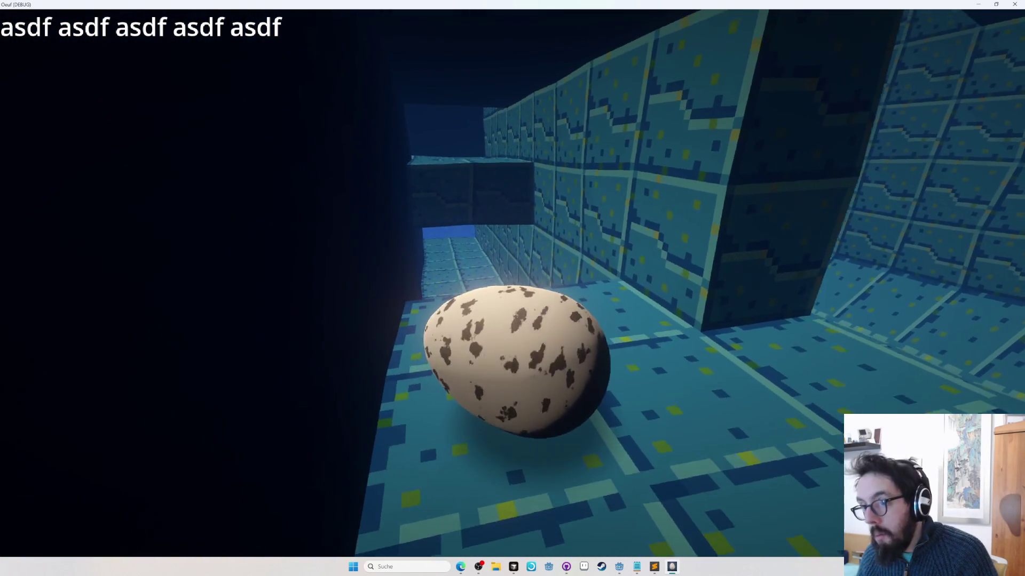
{"action": "key", "text": "Tab"}
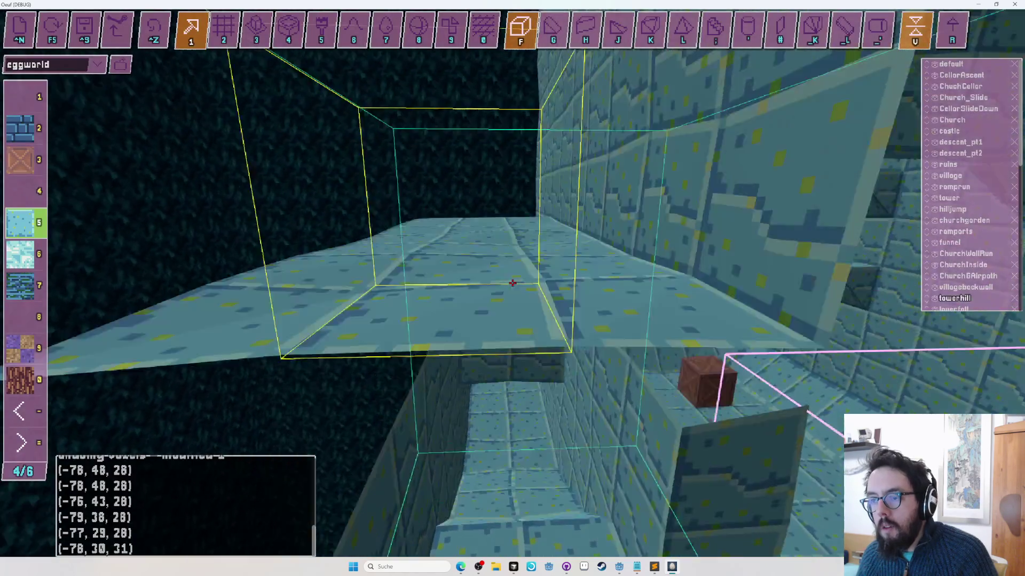
Step: Fly the editor camera through the corridors past the raised block and the crate room
{"action": "key", "text": "w"}
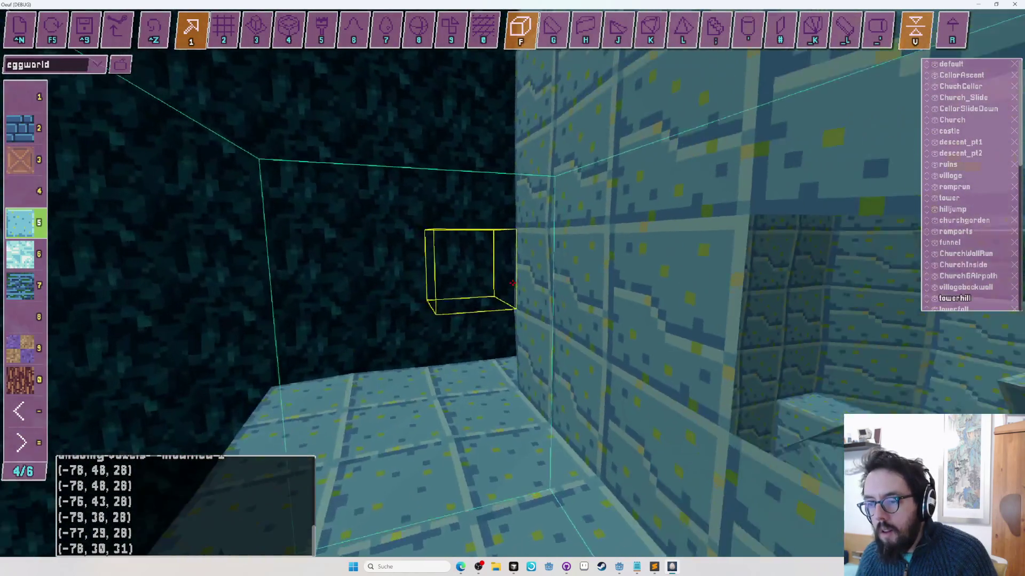
{"action": "key", "text": "a"}
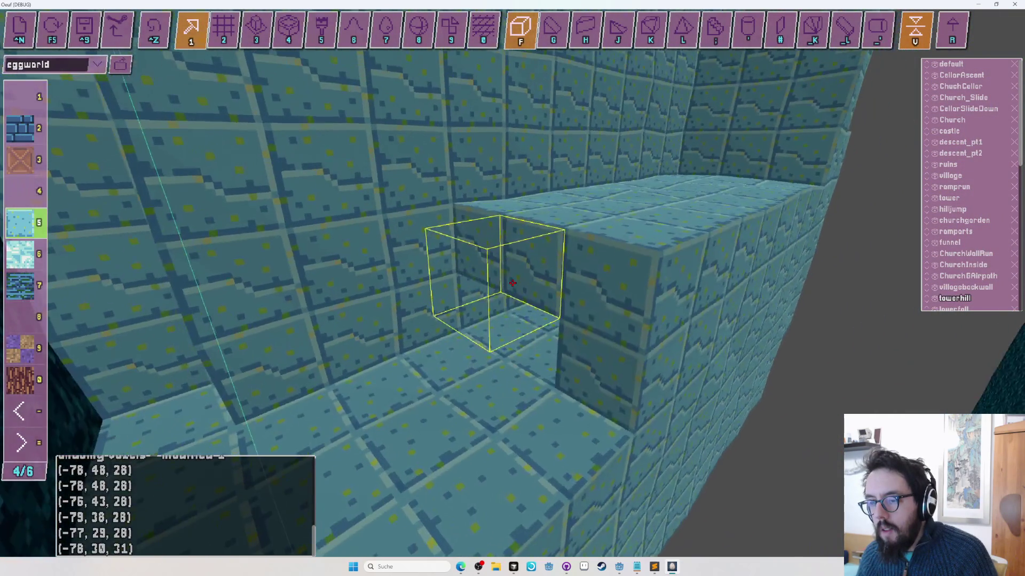
{"action": "key", "text": "w"}
{"action": "key", "text": "2"}
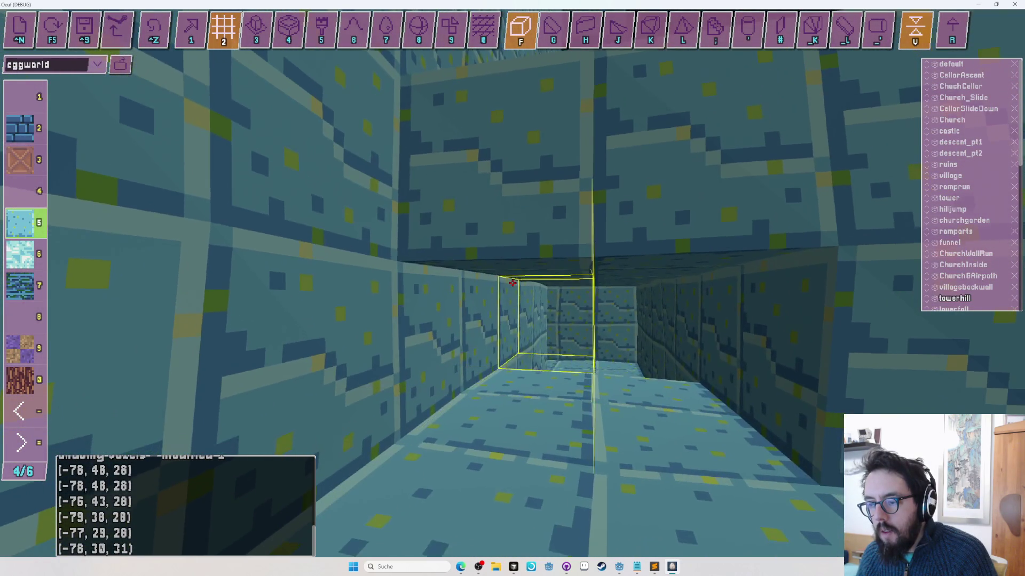
{"action": "key", "text": "w"}
{"action": "key", "text": "w"}
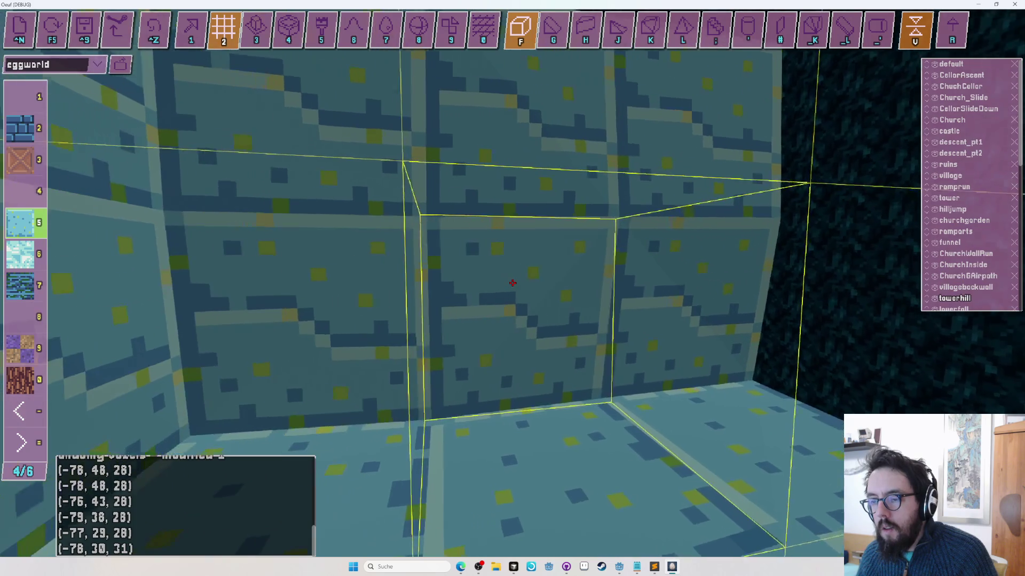
{"action": "key", "text": "s"}
{"action": "key", "text": "1"}
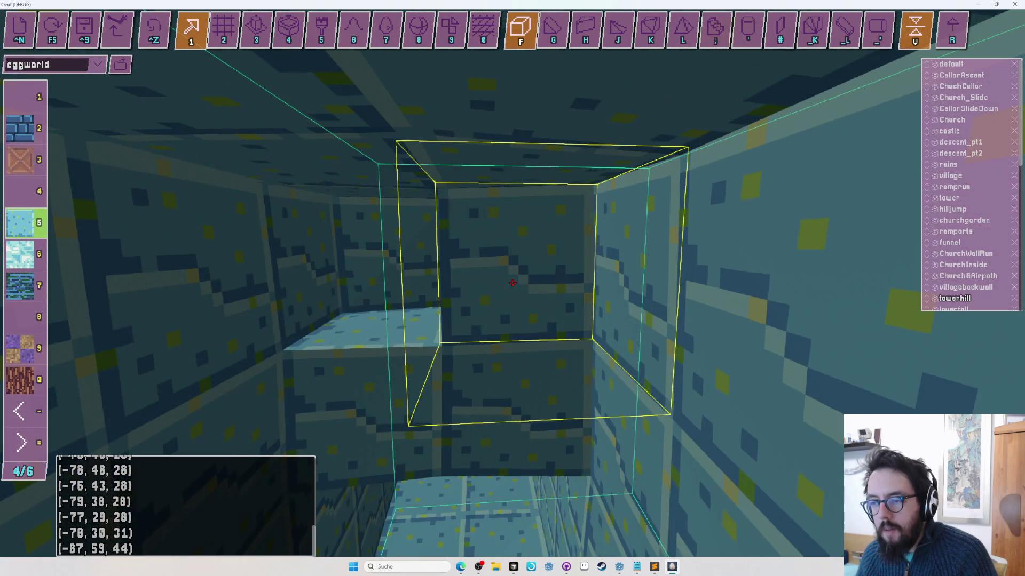
{"action": "key", "text": "w"}
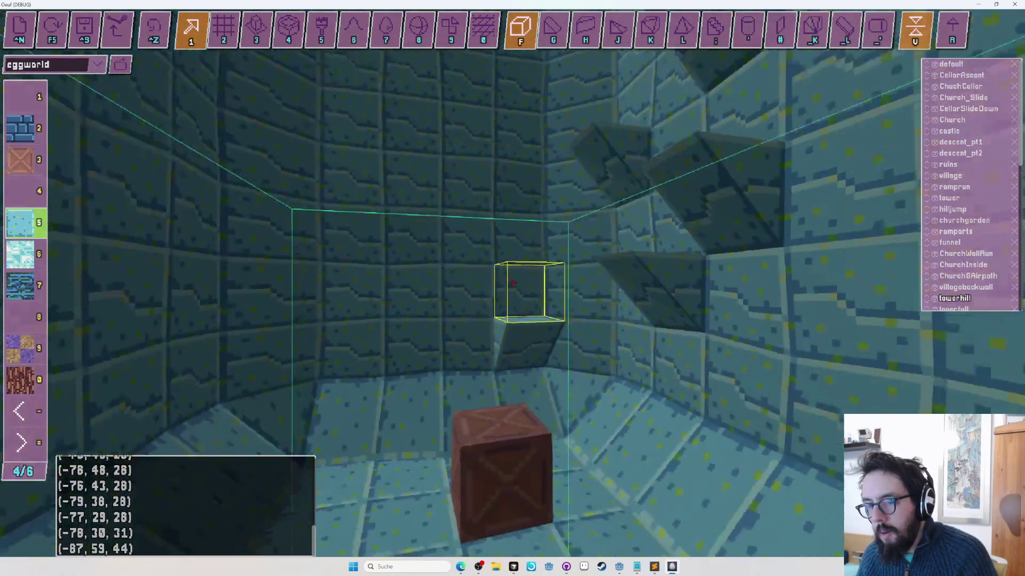
{"action": "key", "text": "w"}
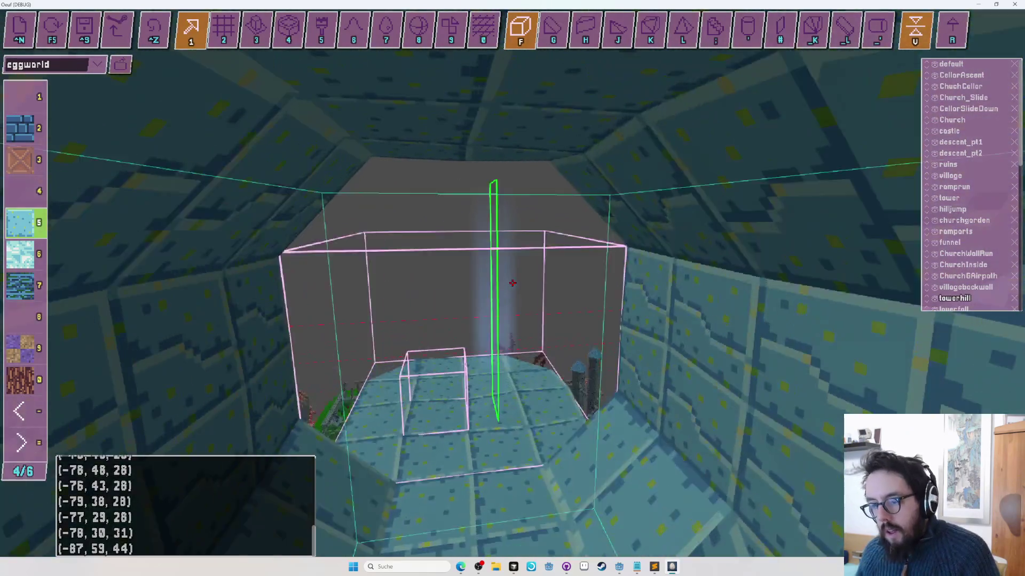
Step: Fly on among the blue block pillars and orbit around the shaft platforms
{"action": "key", "text": "w"}
{"action": "key", "text": "w"}
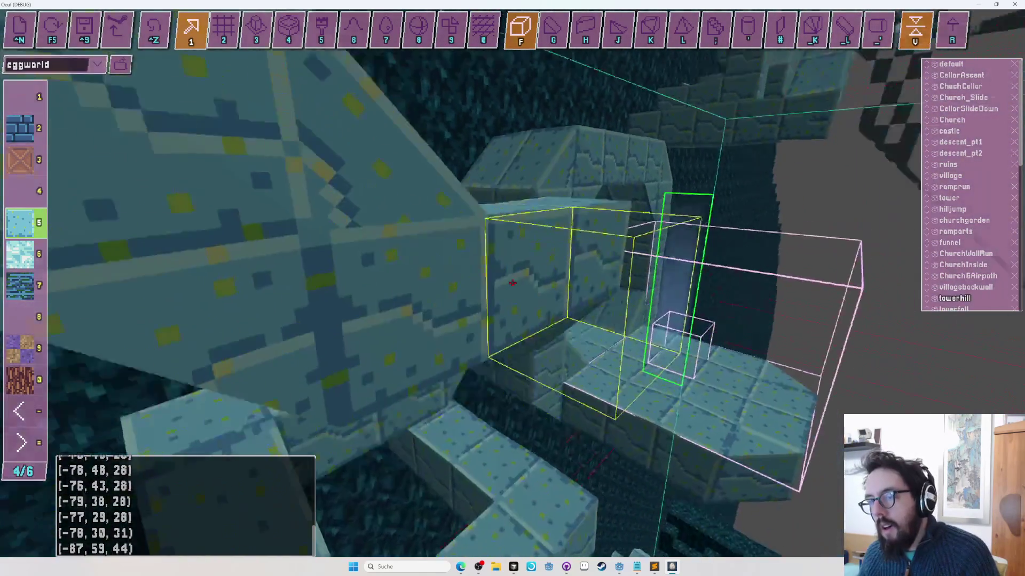
{"action": "key", "text": "w"}
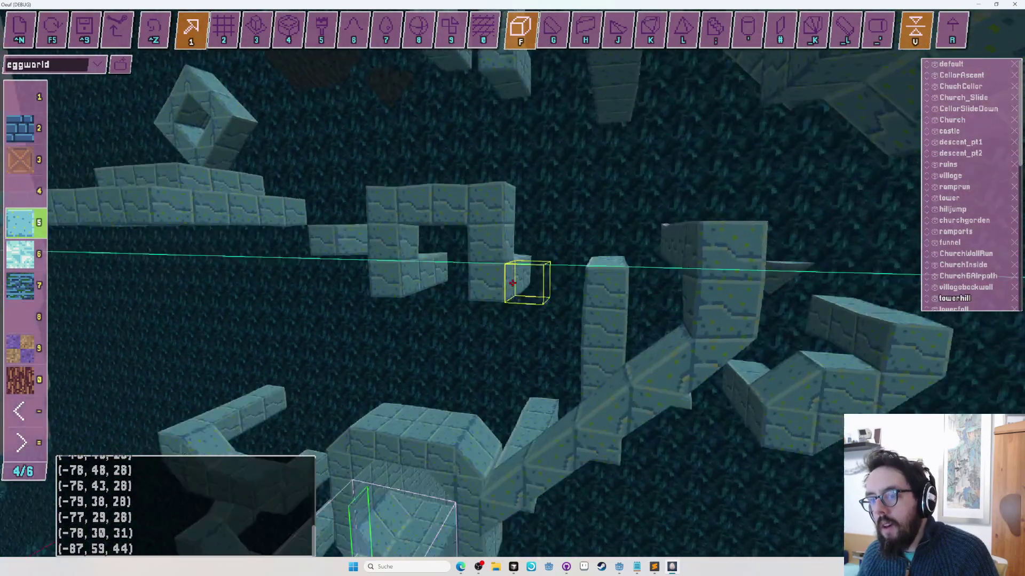
{"action": "key", "text": "w"}
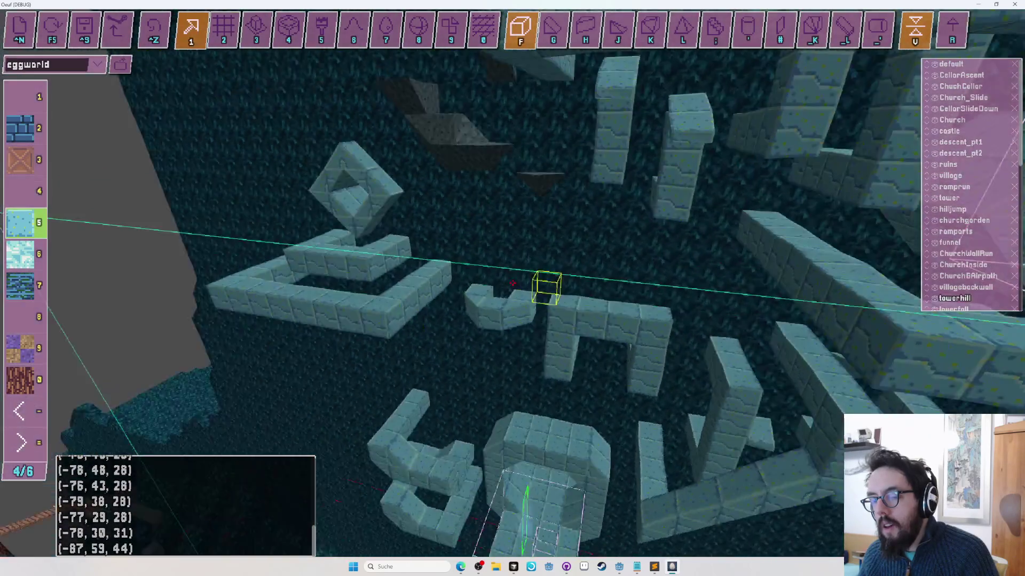
{"action": "key", "text": "w"}
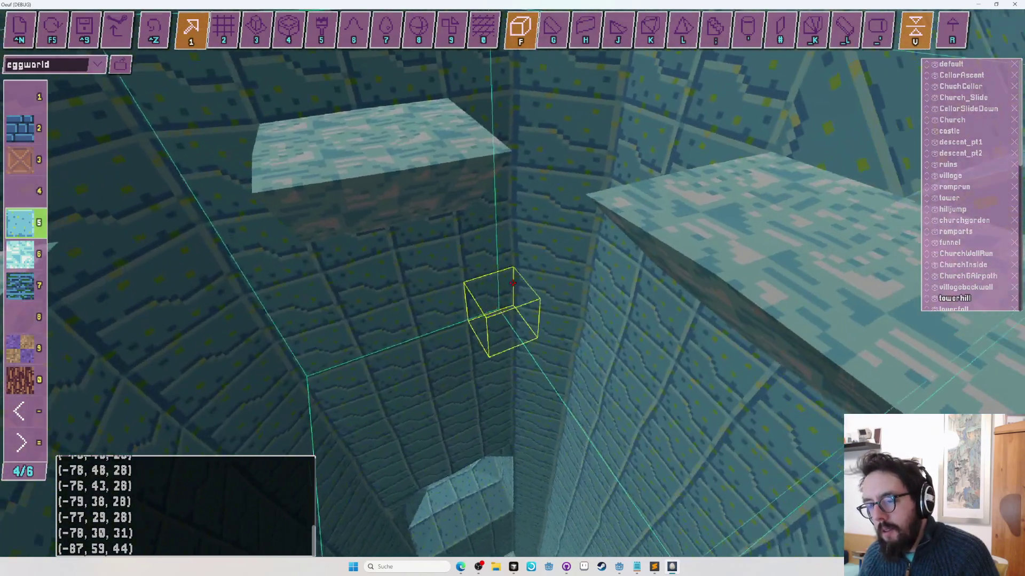
{"action": "left_click_drag", "start_coordinate": [513, 284], "coordinate": [513, 283]}
Step: Briefly test the shaft, then reselect the light-blue block type (5)
{"action": "key", "text": "r"}
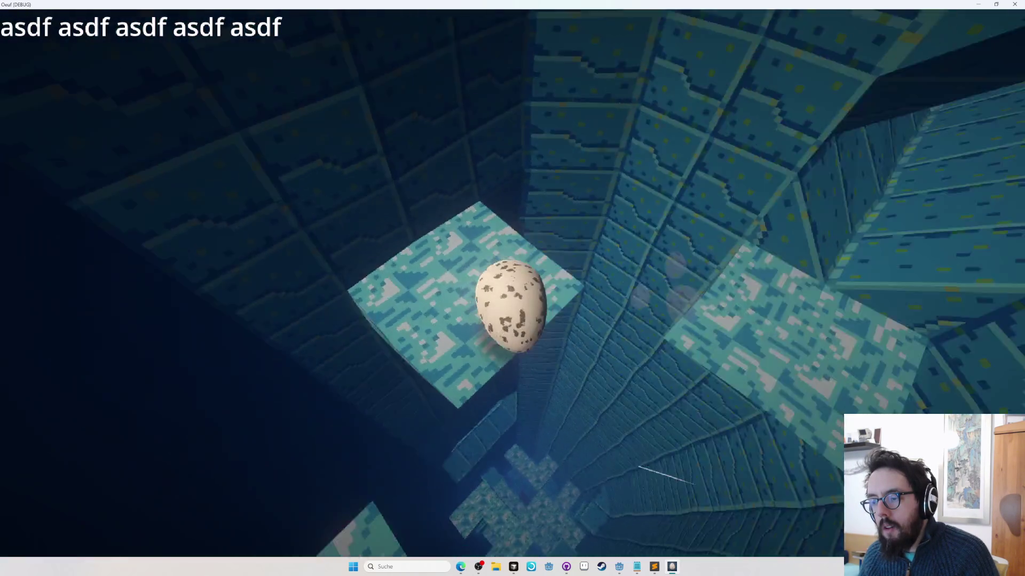
{"action": "key", "text": "Escape"}
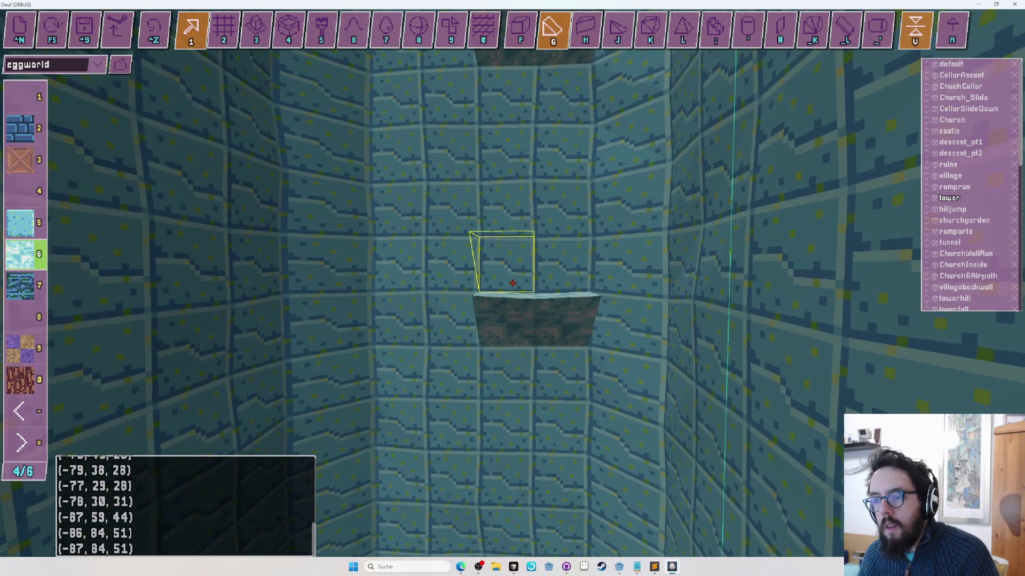
{"action": "key", "text": "f"}
{"action": "key", "text": "5"}
Step: Repeatedly playtest the egg climbing between the shaft platforms, ending back in the editor
{"action": "key", "text": "r"}
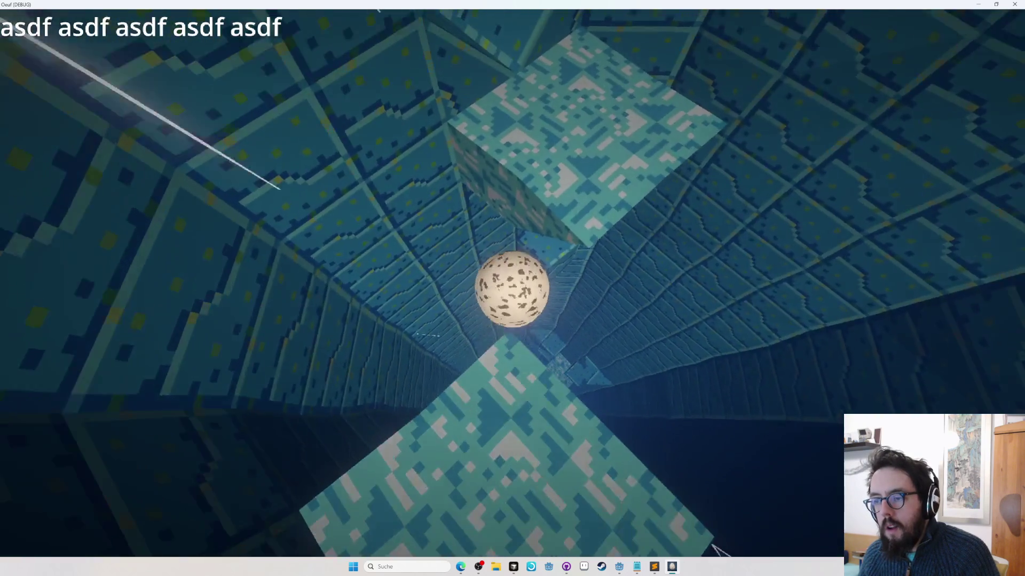
{"action": "key", "text": "r"}
{"action": "key", "text": "r"}
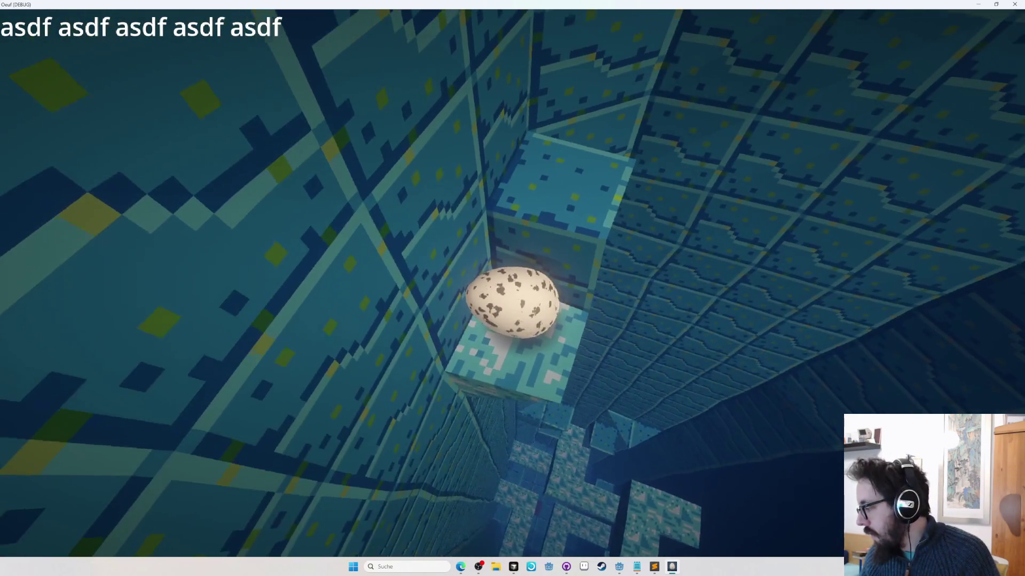
{"action": "key", "text": "r"}
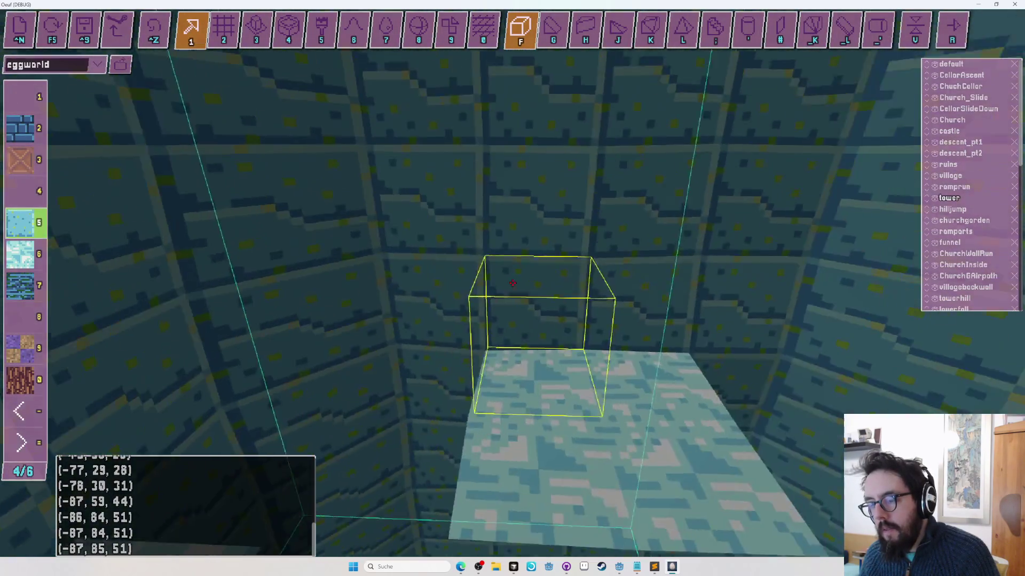
{"action": "key", "text": "r"}
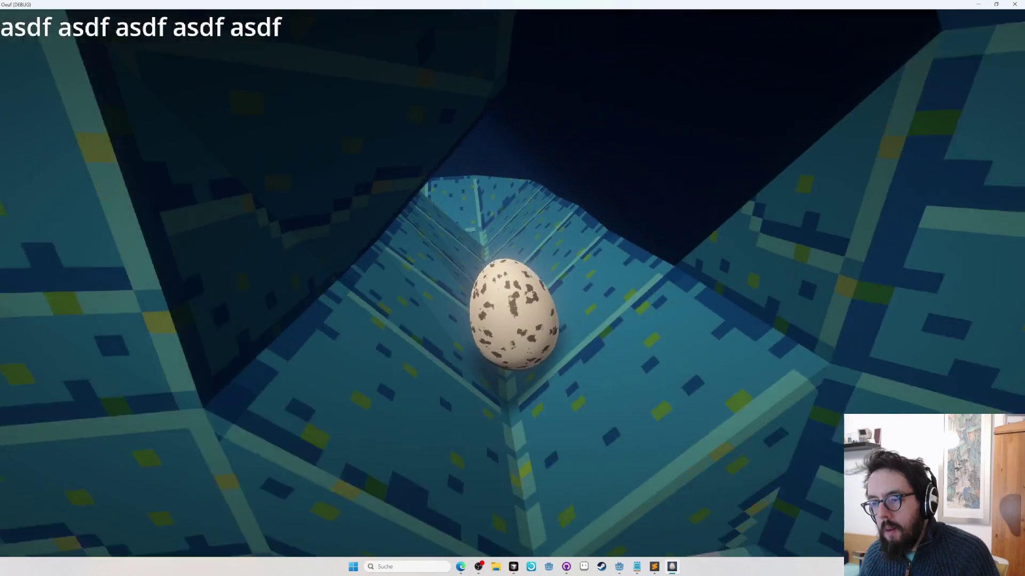
{"action": "key", "text": "r"}
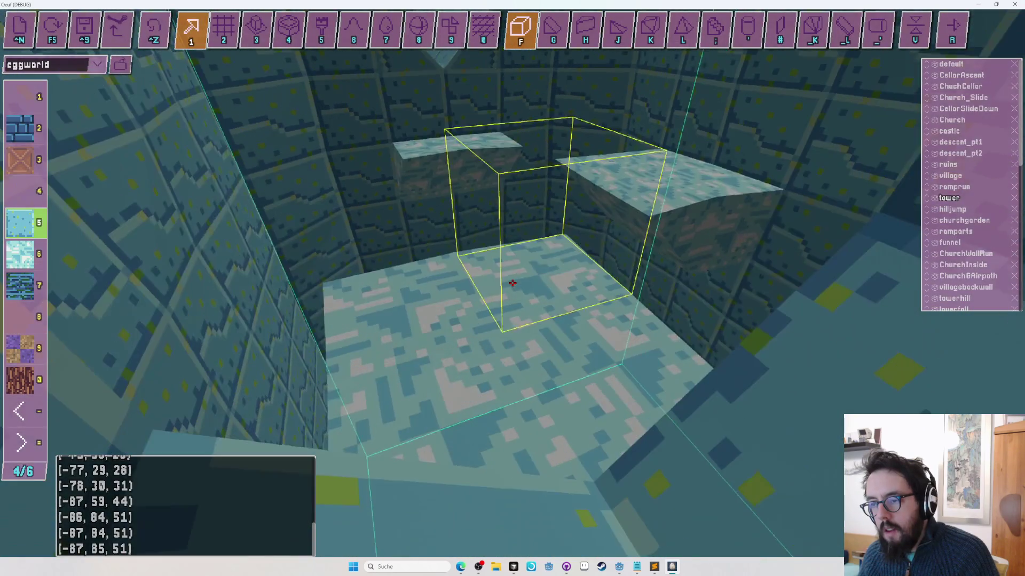
{"action": "key", "text": "r"}
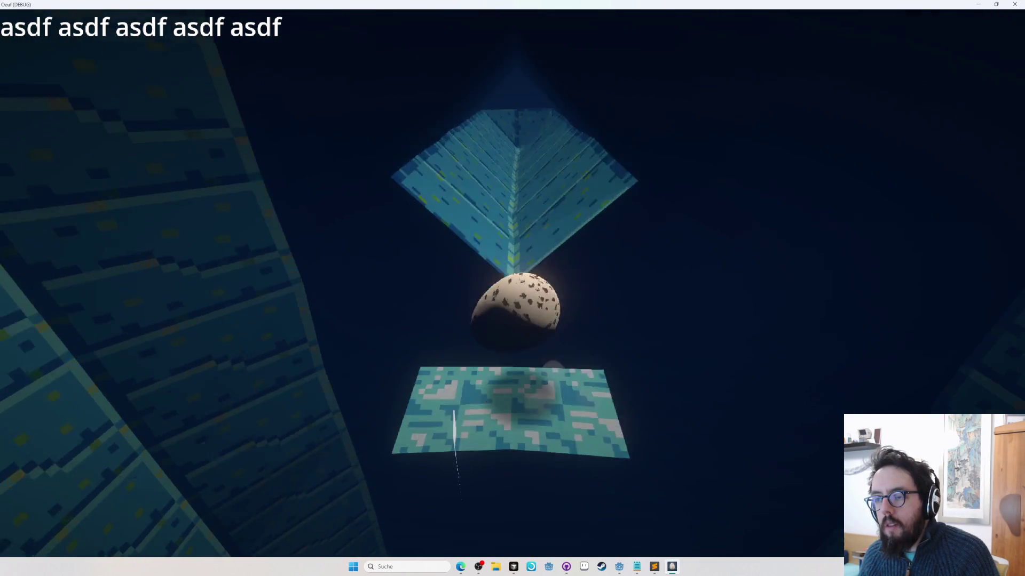
{"action": "key", "text": "Escape"}
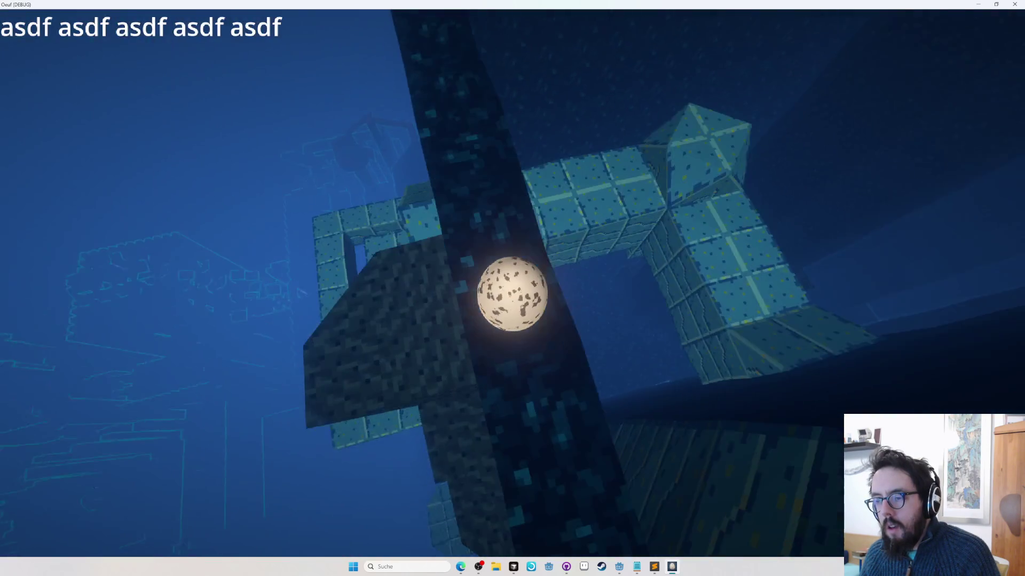
Step: Playtest the egg's climb past the shaft several times, ending back in the Map Eggitor
{"action": "key", "text": "F5"}
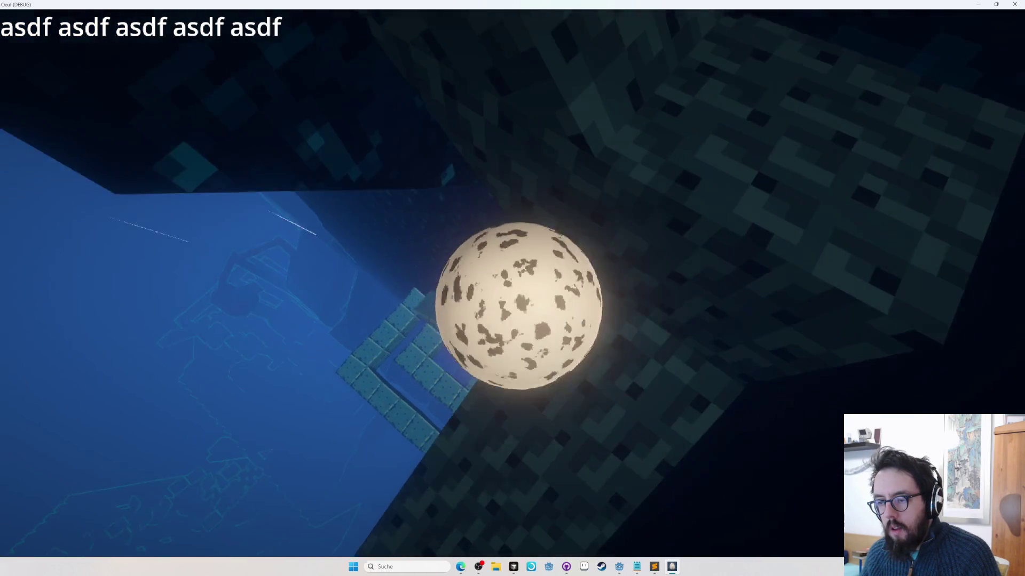
{"action": "key", "text": "Escape"}
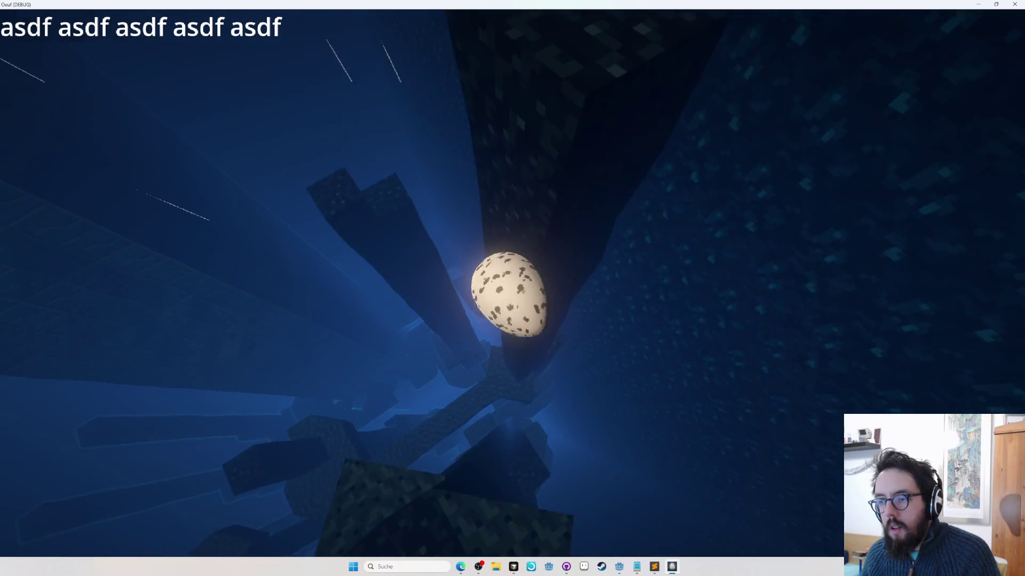
{"action": "key", "text": "Escape"}
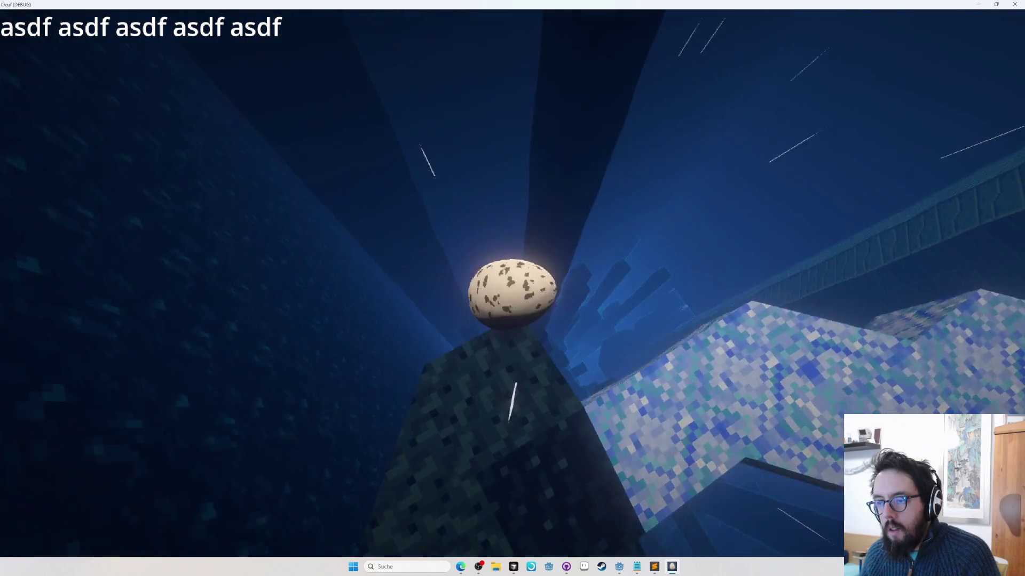
{"action": "key", "text": "Escape"}
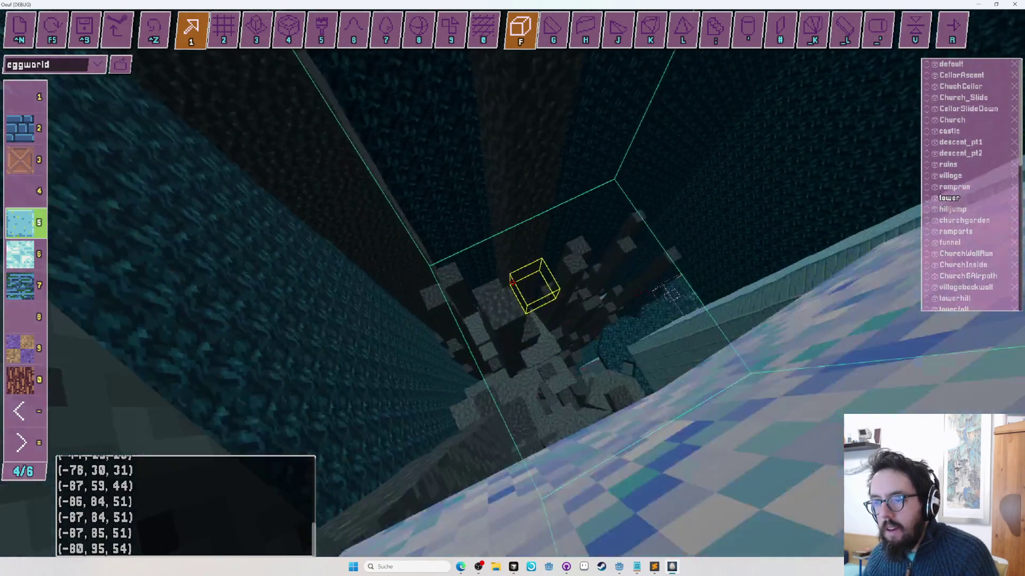
Step: Place a palette-5 light-blue block high above the shaft, then playtest from the mossy towers
{"action": "left_click", "coordinate": [512, 283]}
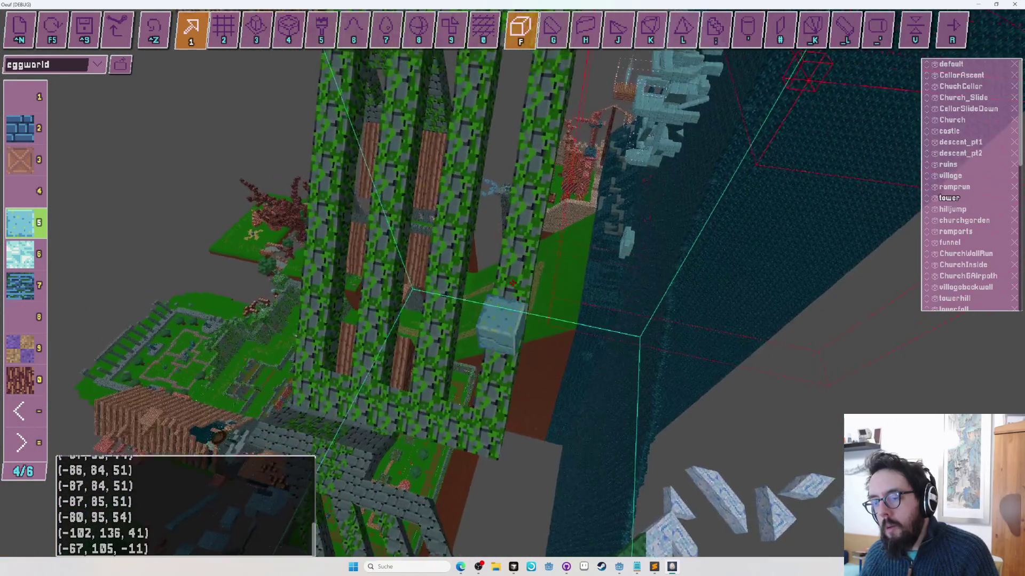
{"action": "key", "text": "F5"}
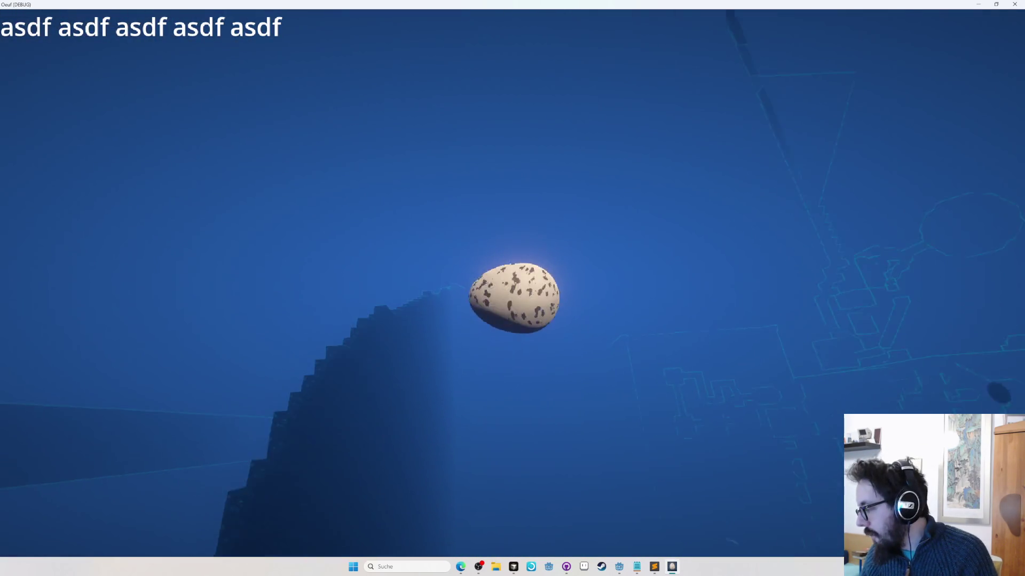
Step: Return to editing and place light-blue blocks on the dirt platform near the mossy ramps
{"action": "key", "text": "Escape"}
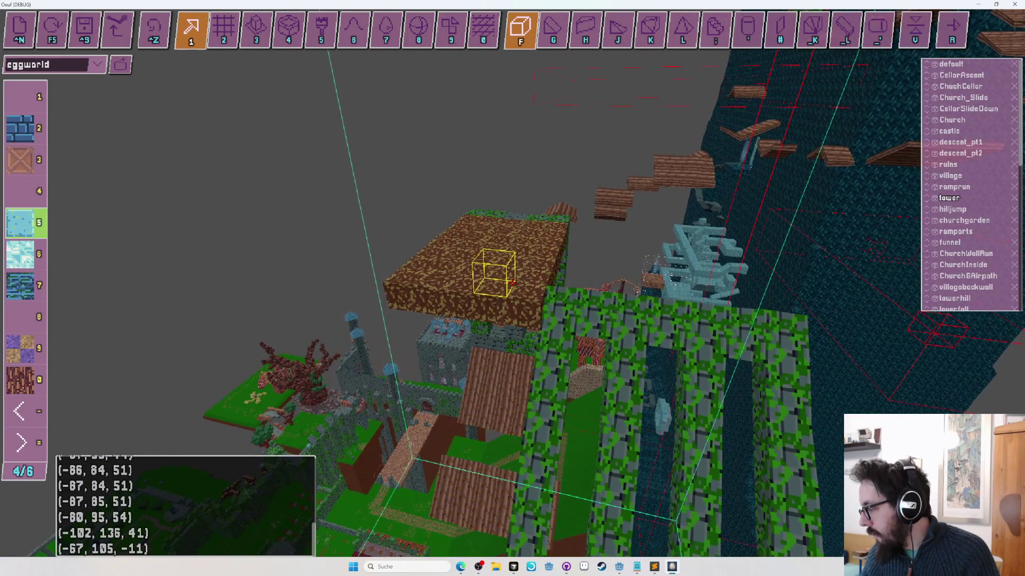
{"action": "left_click", "coordinate": [513, 283]}
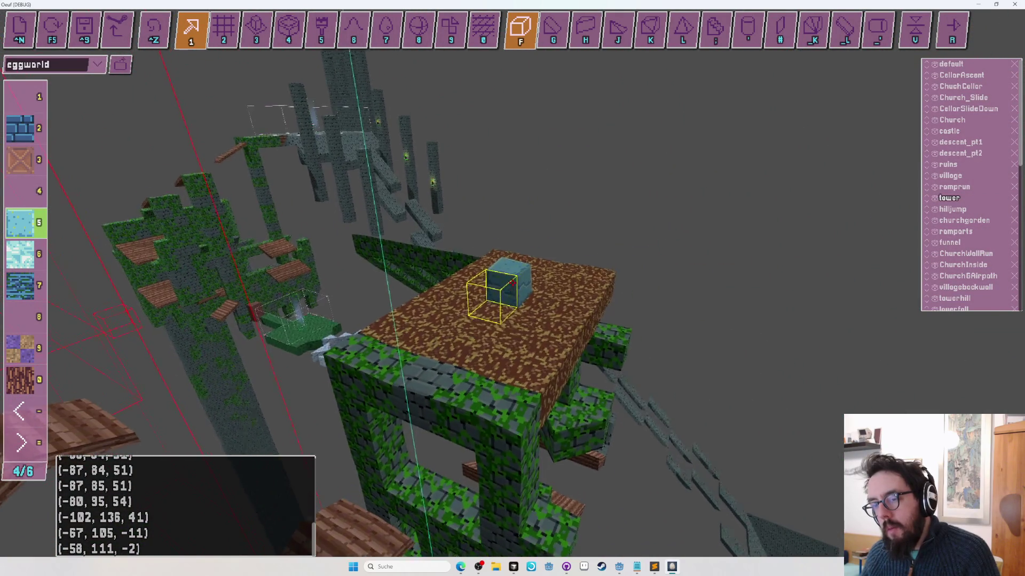
{"action": "left_click", "coordinate": [512, 282]}
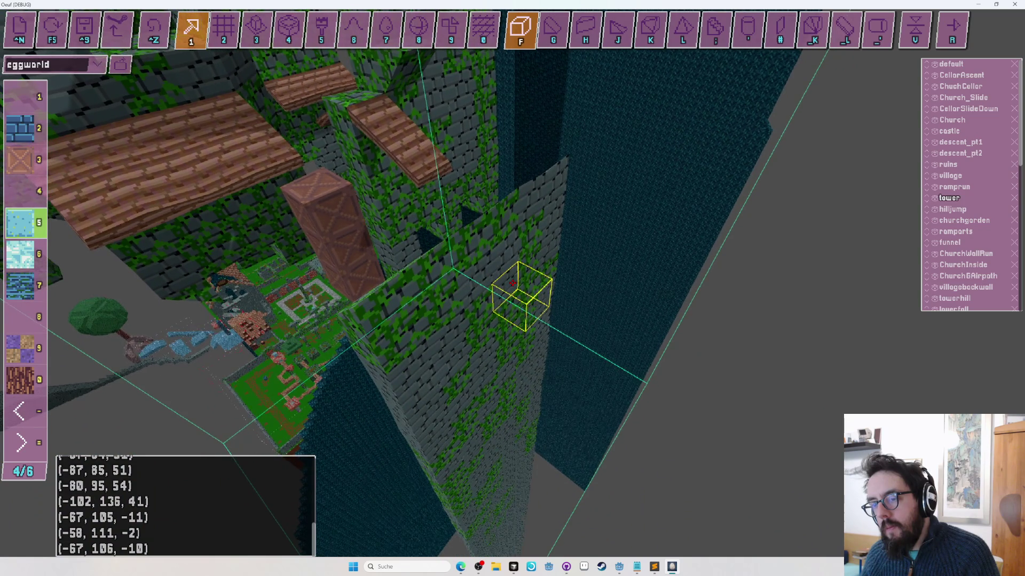
Step: Try a blue block beside the existing one, undo it, and page the palette back to 3/6
{"action": "key", "text": "f"}
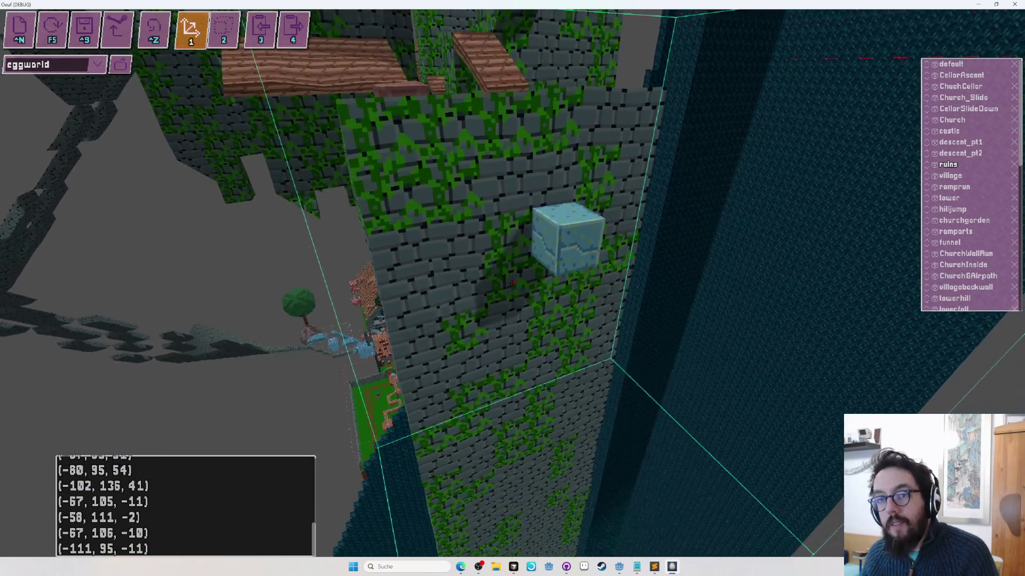
{"action": "key", "text": "f"}
{"action": "left_click", "coordinate": [512, 282]}
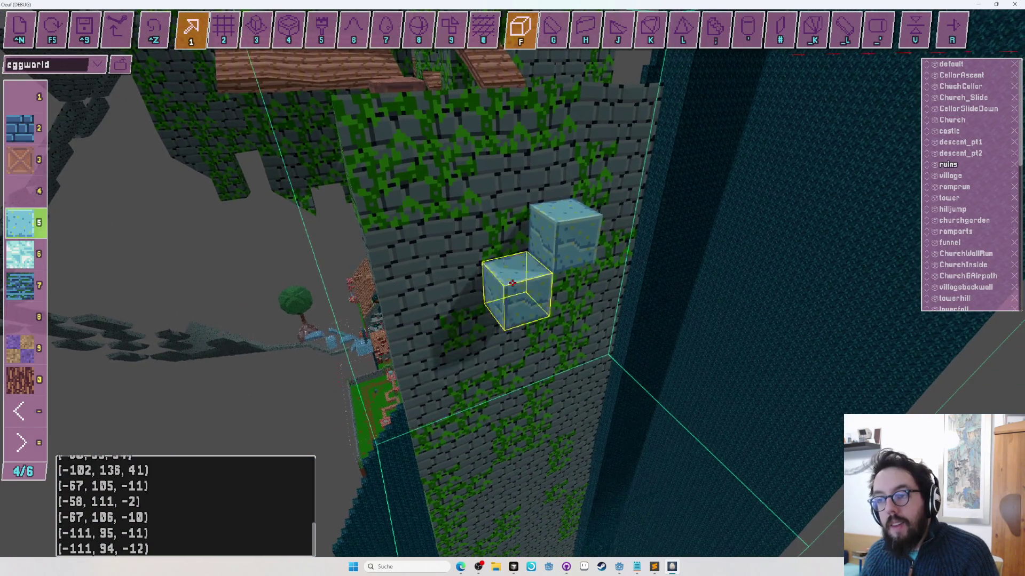
{"action": "key", "text": "ctrl+z"}
{"action": "key", "text": "minus"}
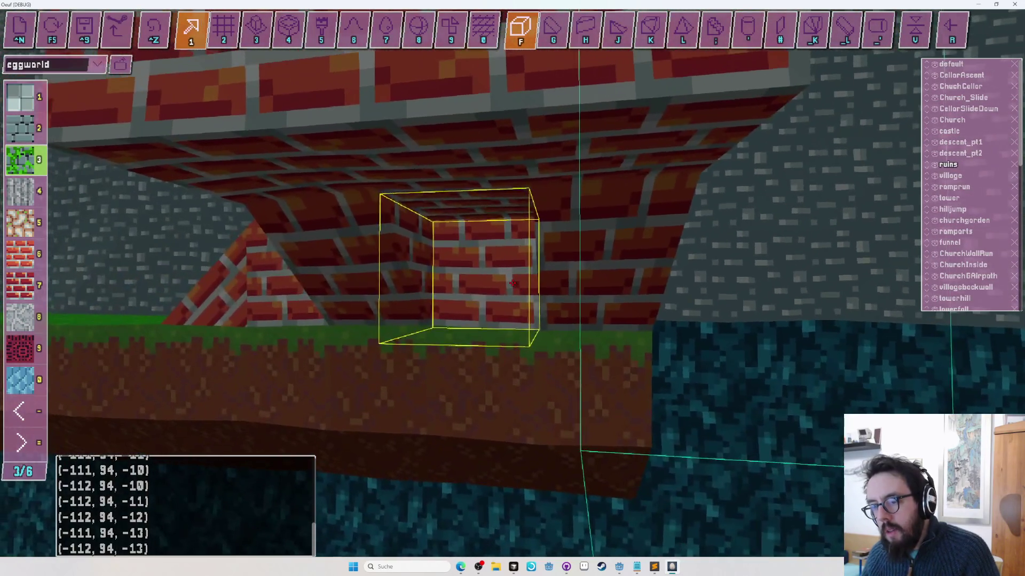
Step: Place a blue block on the ledge under the brick overhang and test the egg starting there
{"action": "left_click", "coordinate": [513, 283]}
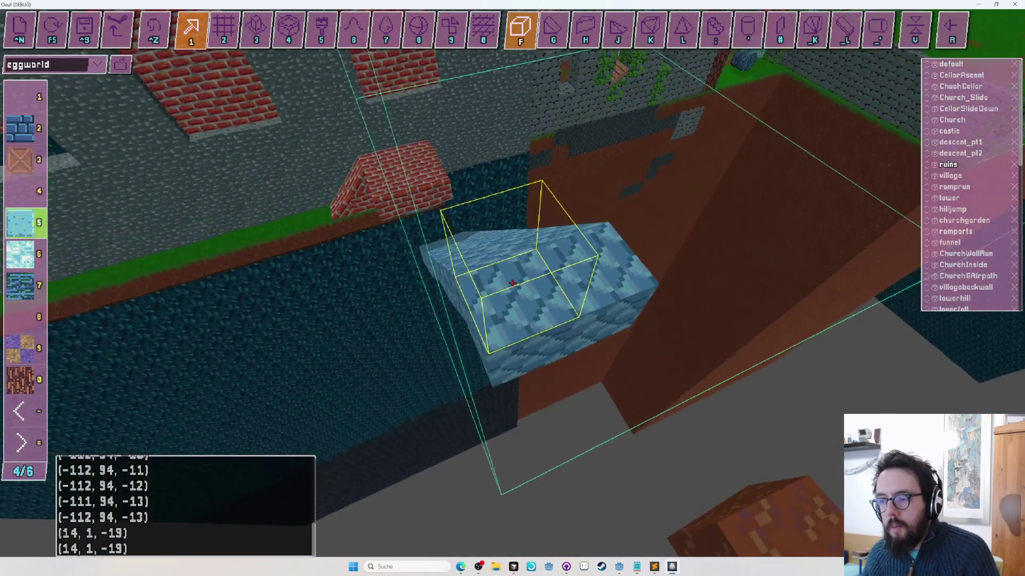
{"action": "key", "text": "F5"}
{"action": "key", "text": "w"}
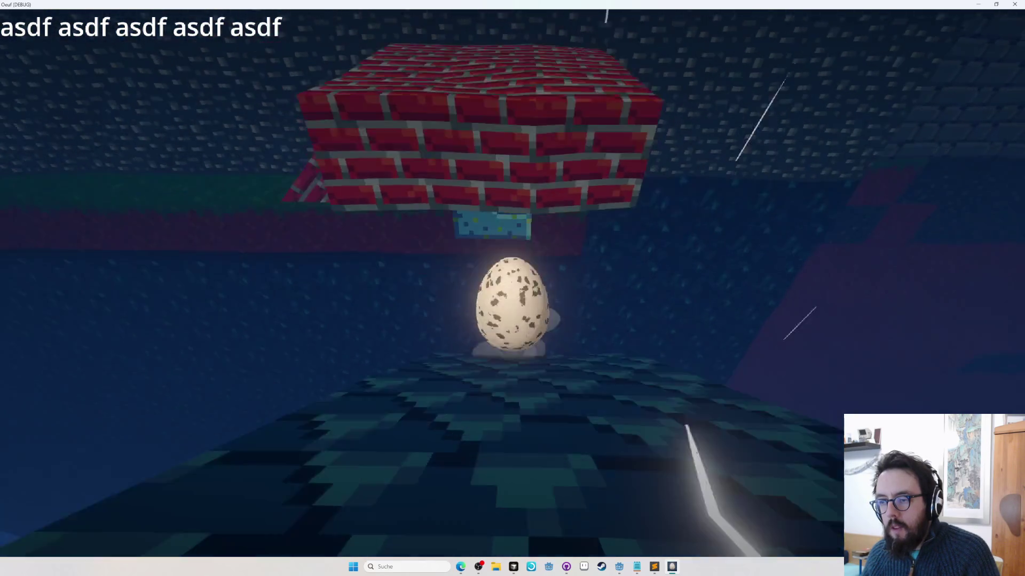
{"action": "key", "text": "Escape"}
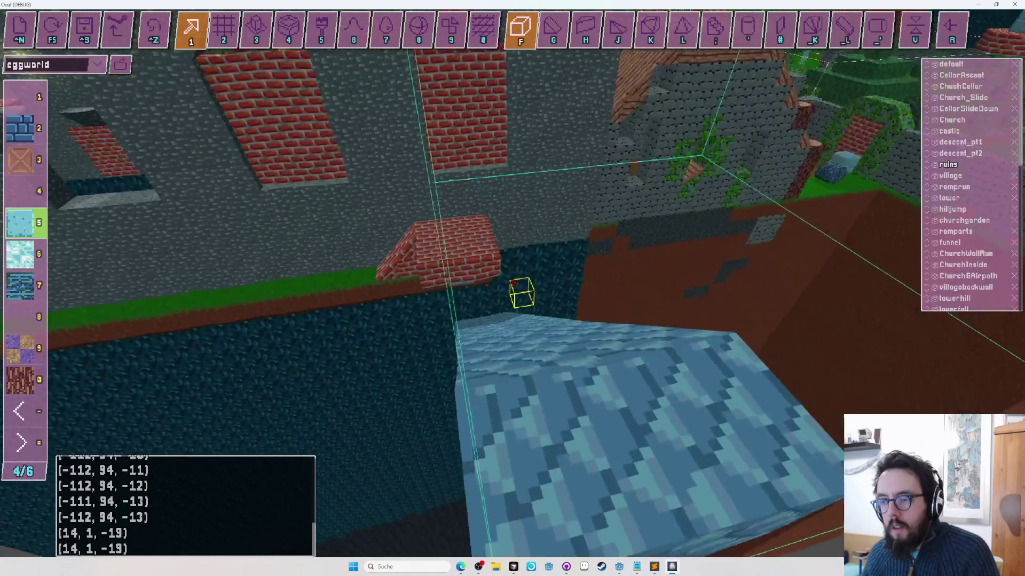
Step: Add another blue block atop the wooden church roof at (45, 20, -12)
{"action": "key", "text": "f"}
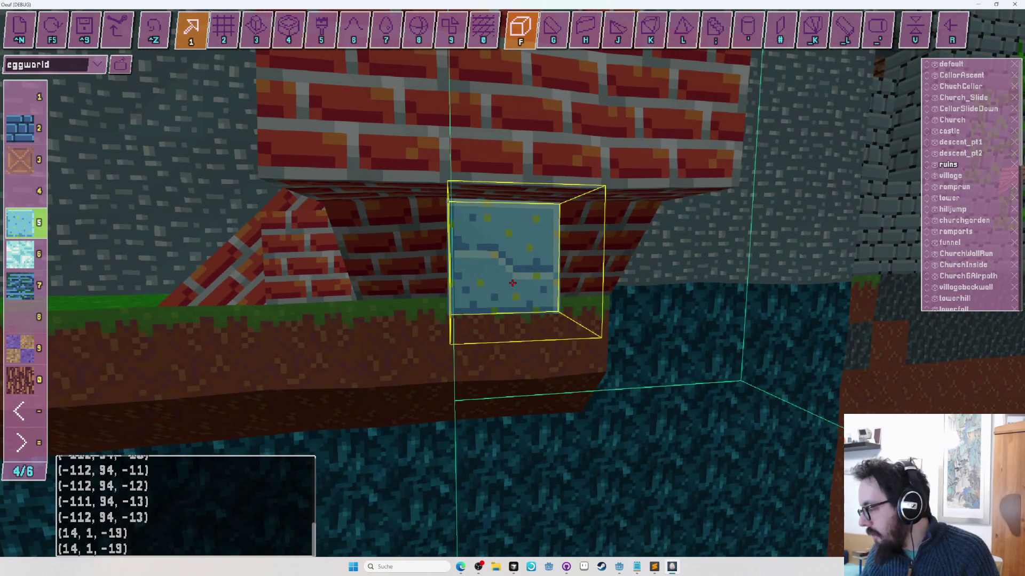
{"action": "left_click_drag", "start_coordinate": [512, 282], "coordinate": [512, 282]}
{"action": "left_click", "coordinate": [513, 283]}
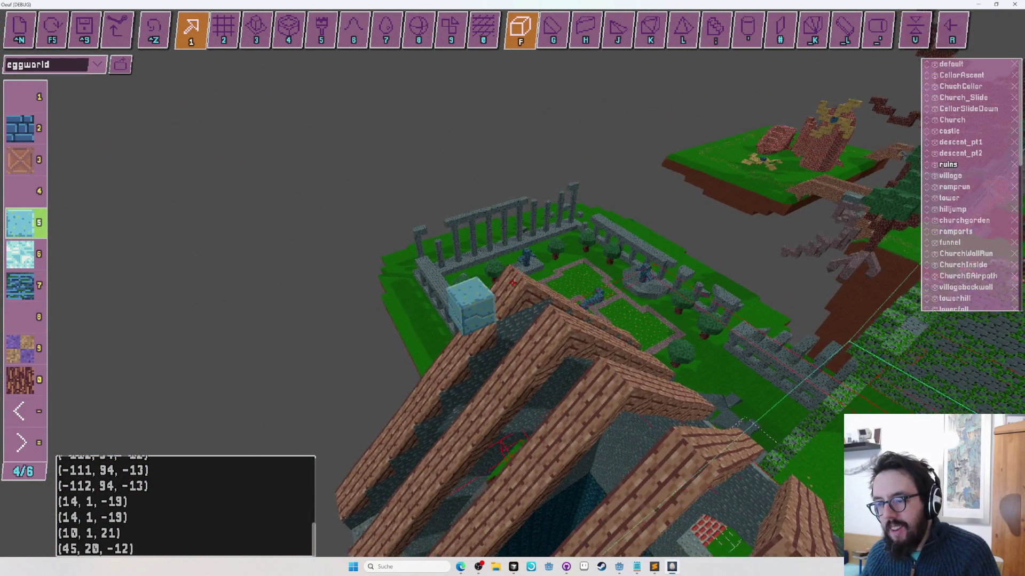
Step: Line the view up along the church roof beams and start the game with the egg spawning there
{"action": "left_click_drag", "start_coordinate": [512, 283], "coordinate": [513, 282]}
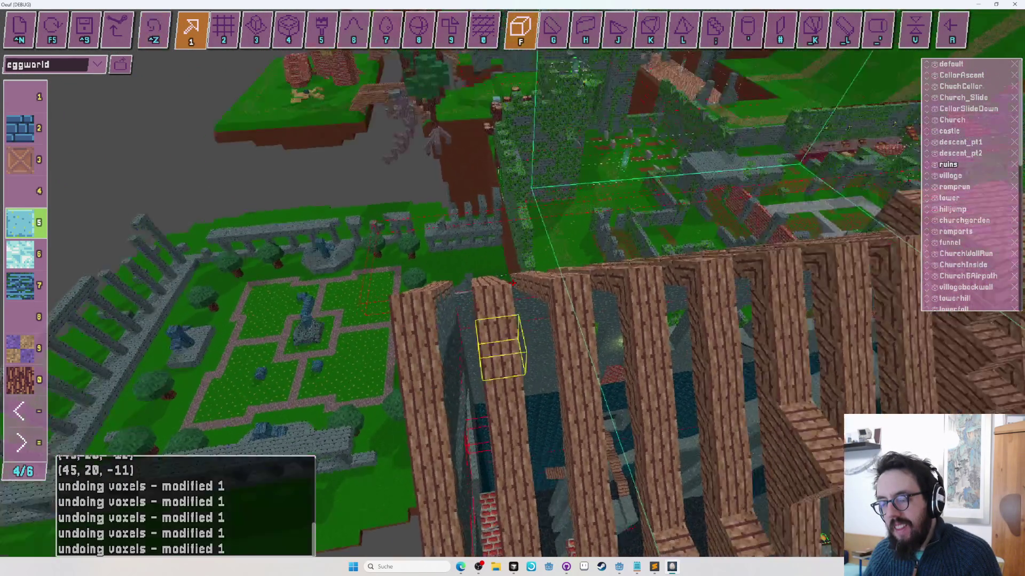
{"action": "left_click_drag", "start_coordinate": [512, 282], "coordinate": [512, 282]}
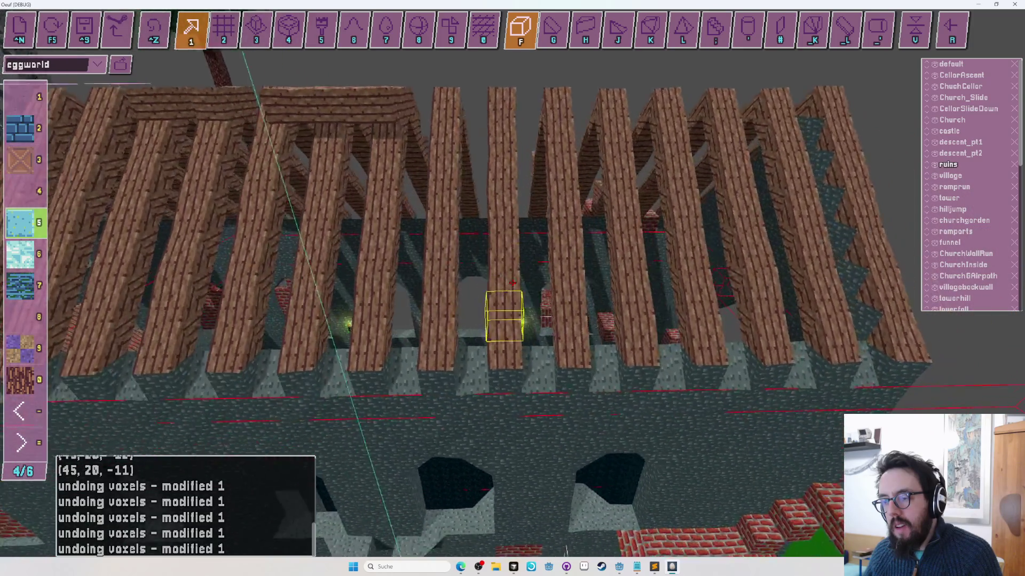
{"action": "key", "text": "F5"}
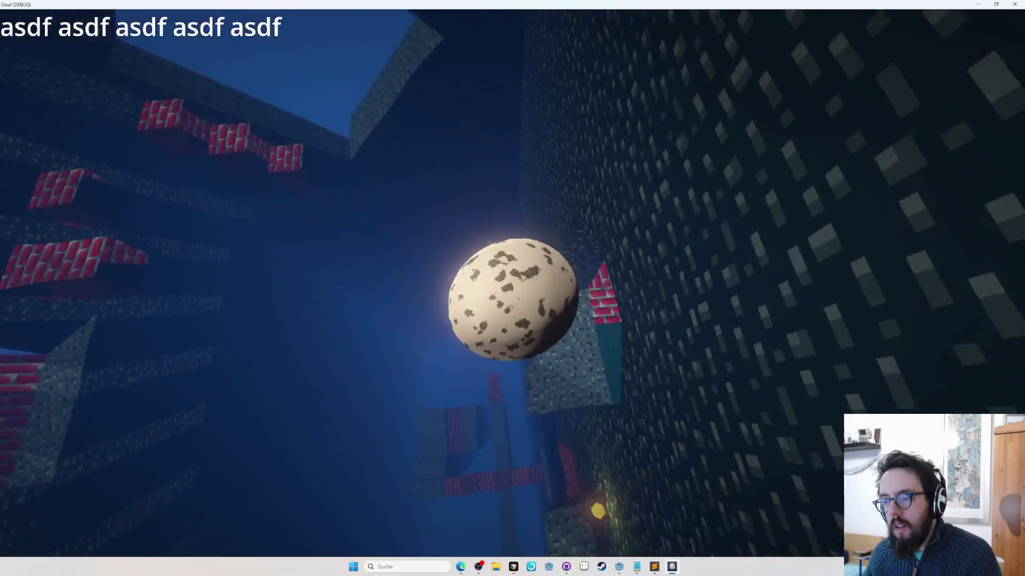
Step: Rerun the egg test from the plank roof, then return to voxel editing inside the church
{"action": "key", "text": "F5"}
{"action": "key", "text": "F5"}
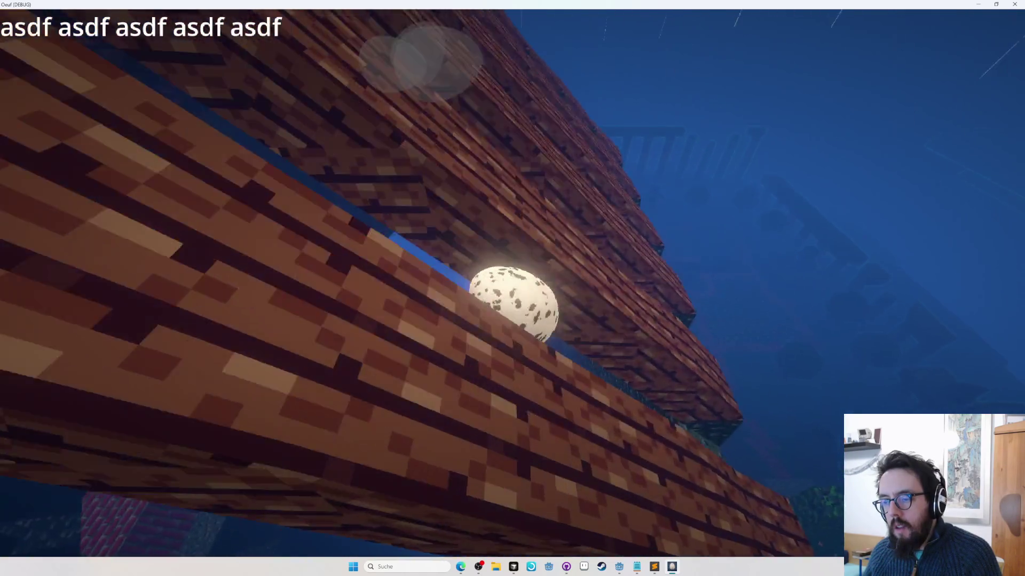
{"action": "key", "text": "F5"}
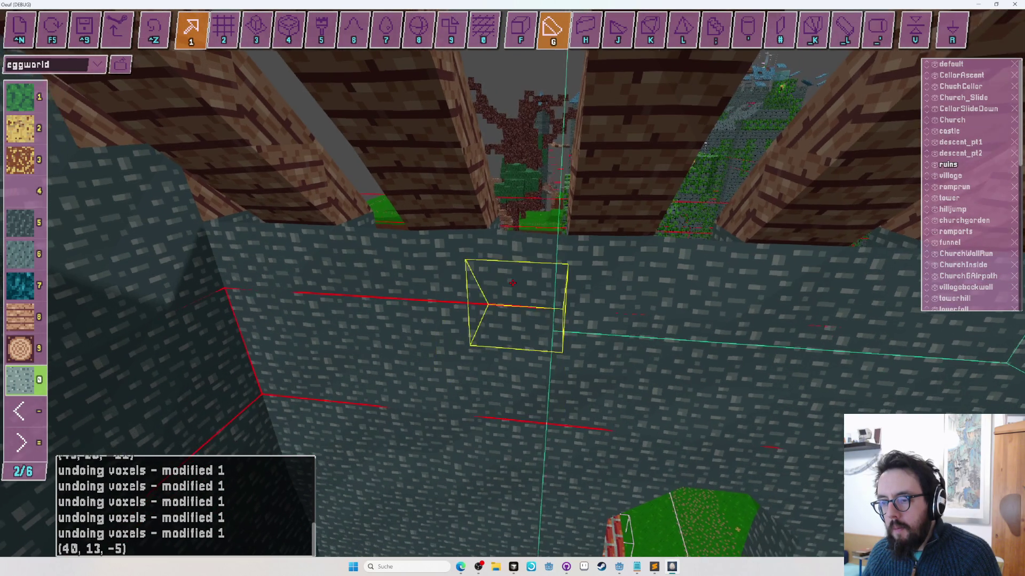
{"action": "key", "text": "Tab"}
{"action": "key", "text": "Tab"}
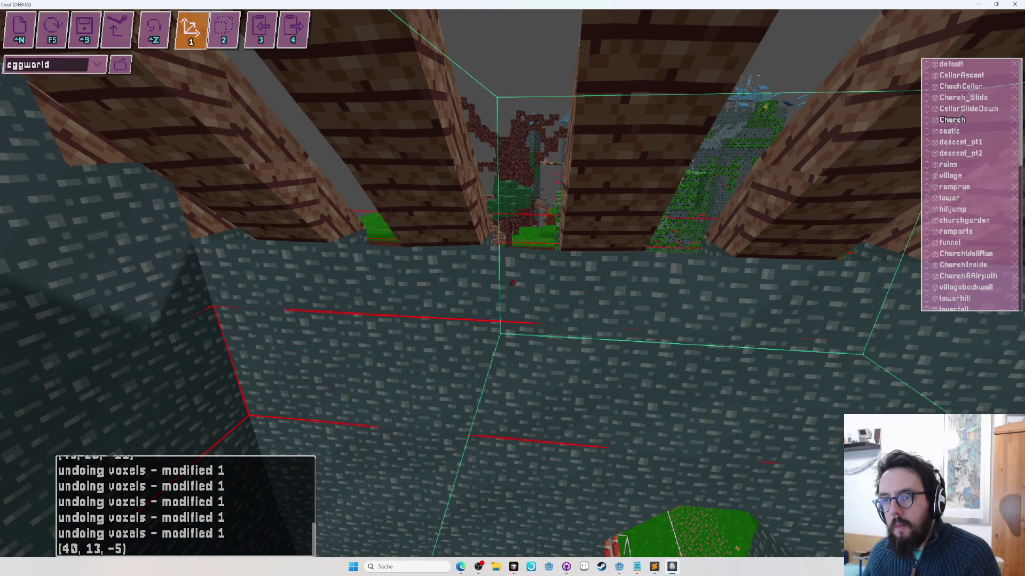
{"action": "key", "text": "Tab"}
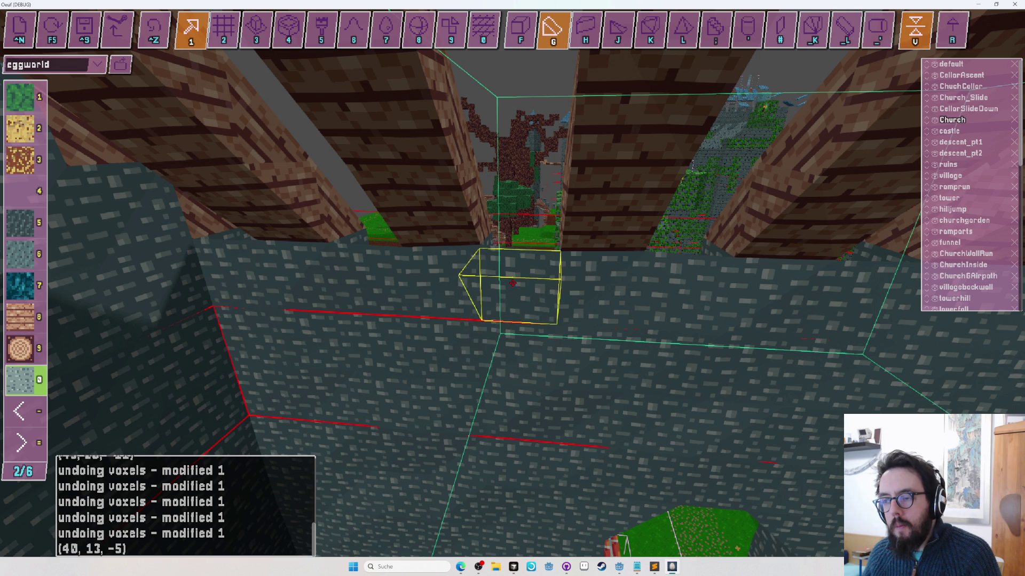
{"action": "key", "text": "Tab"}
{"action": "key", "text": "Tab"}
{"action": "key", "text": "Tab"}
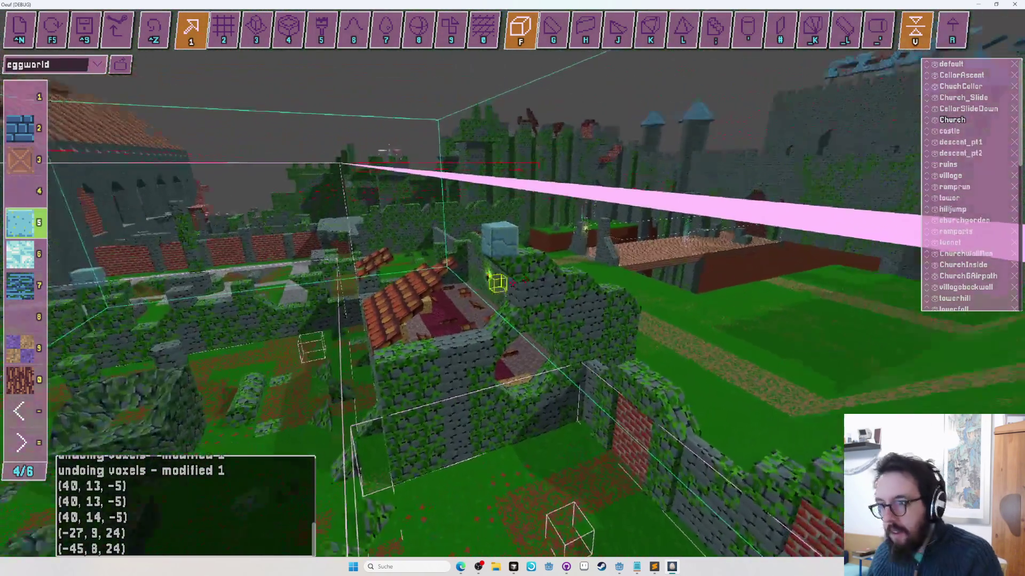
Step: Cap the mossy garden wall with a light-blue block at (-45, 8, 24)
{"action": "left_click", "coordinate": [512, 282]}
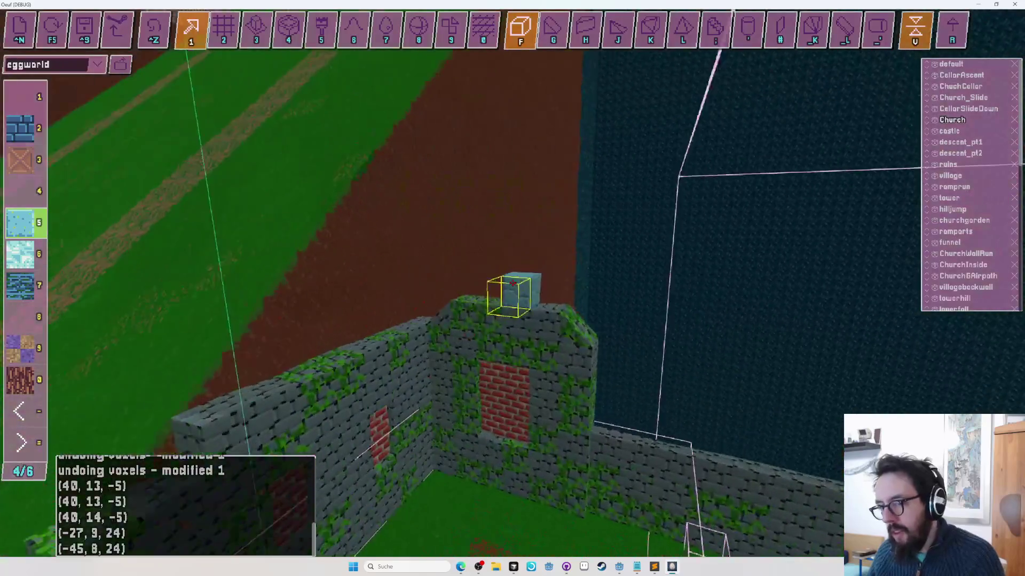
{"action": "right_click", "coordinate": [511, 284]}
{"action": "mouse_move", "coordinate": [523, 284]}
{"action": "left_mouse_down"}
{"action": "mouse_move", "coordinate": [502, 278]}
{"action": "mouse_move", "coordinate": [454, 310]}
{"action": "mouse_move", "coordinate": [590, 267]}
{"action": "mouse_move", "coordinate": [490, 280]}
{"action": "mouse_move", "coordinate": [512, 284]}
{"action": "left_mouse_up"}
{"action": "key", "text": "minus"}
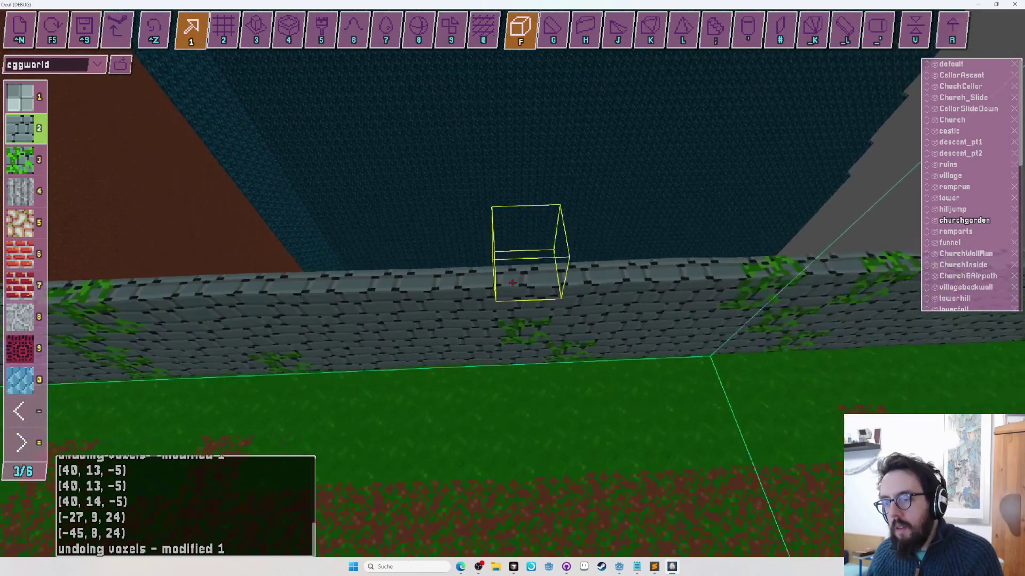
Step: Stack stone voxels into a two-row column filling the gap in the garden wall
{"action": "left_click", "coordinate": [512, 283]}
{"action": "left_click", "coordinate": [512, 282]}
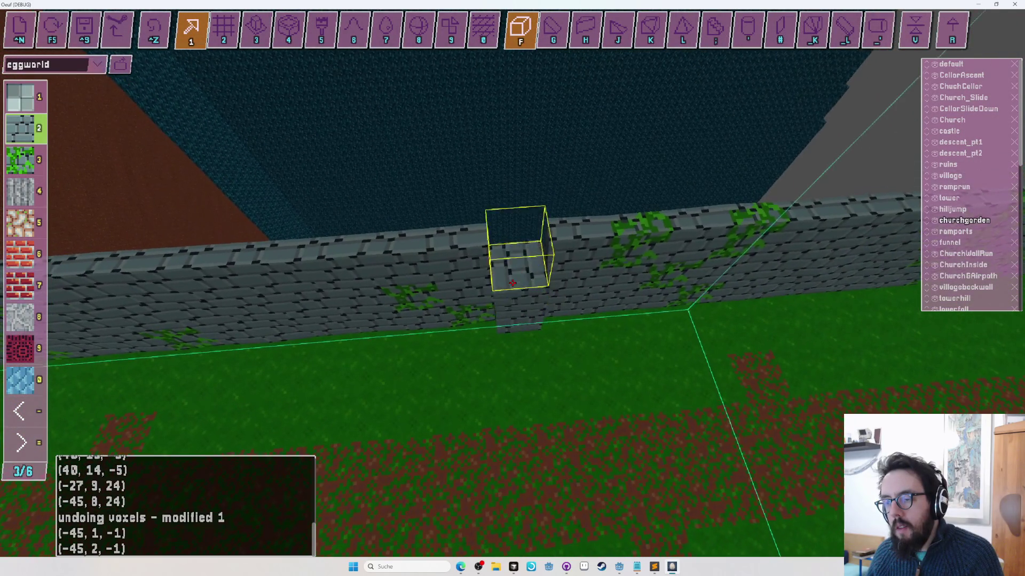
{"action": "left_click", "coordinate": [513, 283]}
{"action": "left_click", "coordinate": [513, 284]}
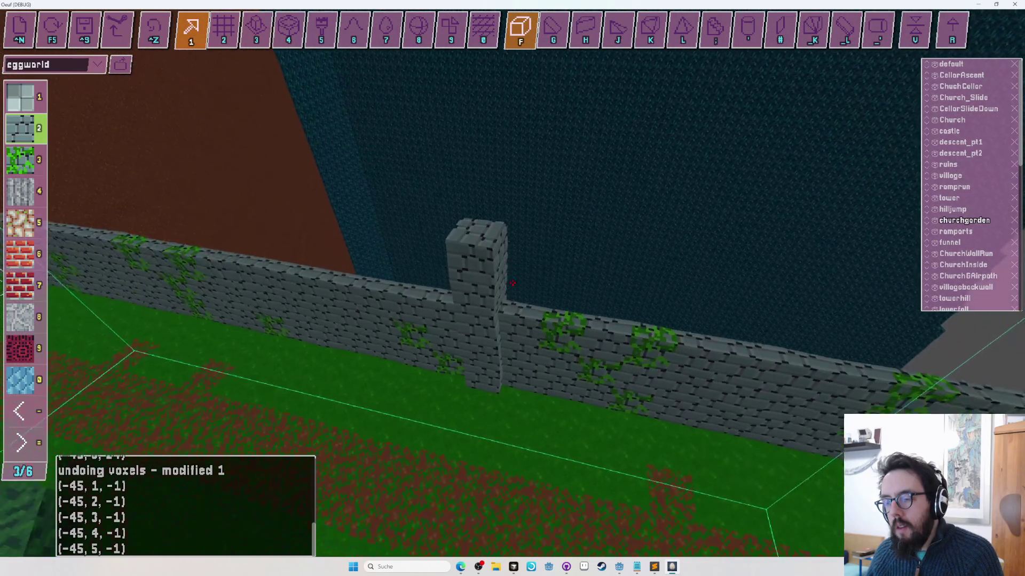
{"action": "left_click", "coordinate": [513, 284]}
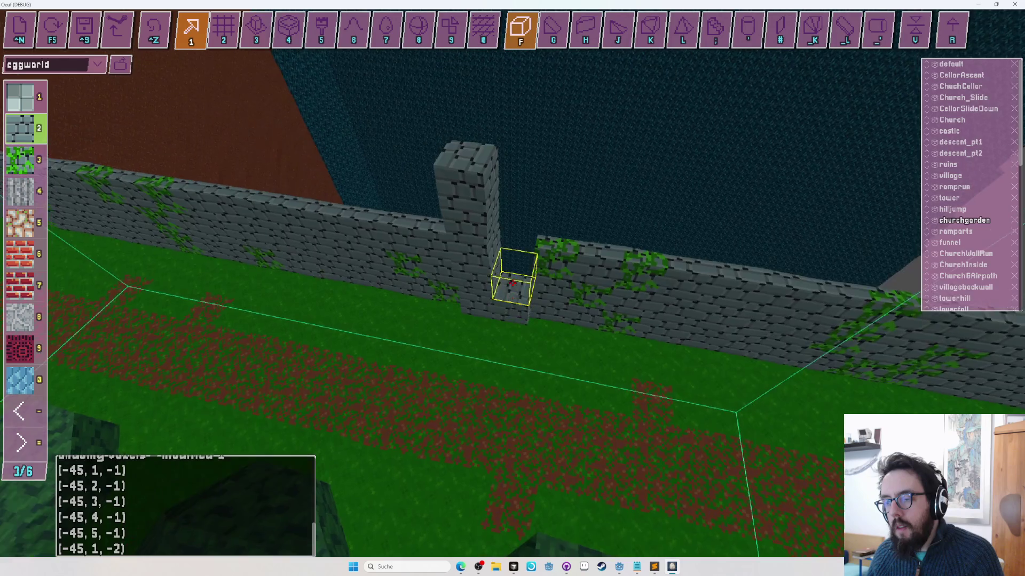
{"action": "left_click", "coordinate": [513, 284]}
{"action": "left_click", "coordinate": [513, 284]}
{"action": "left_click", "coordinate": [512, 283]}
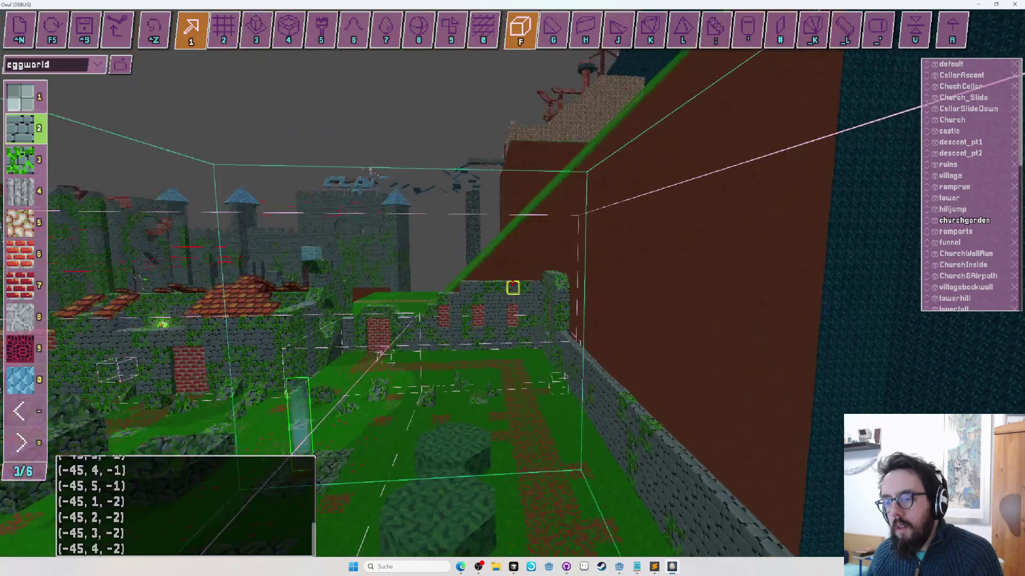
Step: Top the stone column with a page 4/6 slot-5 light-blue block and start a playtest
{"action": "key", "text": "equal"}
{"action": "key", "text": "5"}
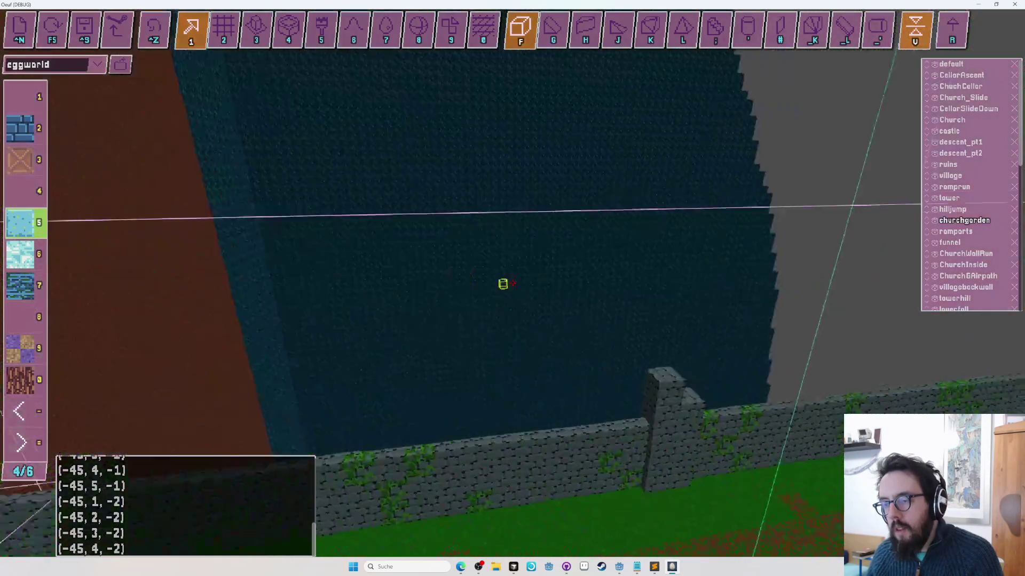
{"action": "key", "text": "u"}
{"action": "left_click", "coordinate": [512, 284]}
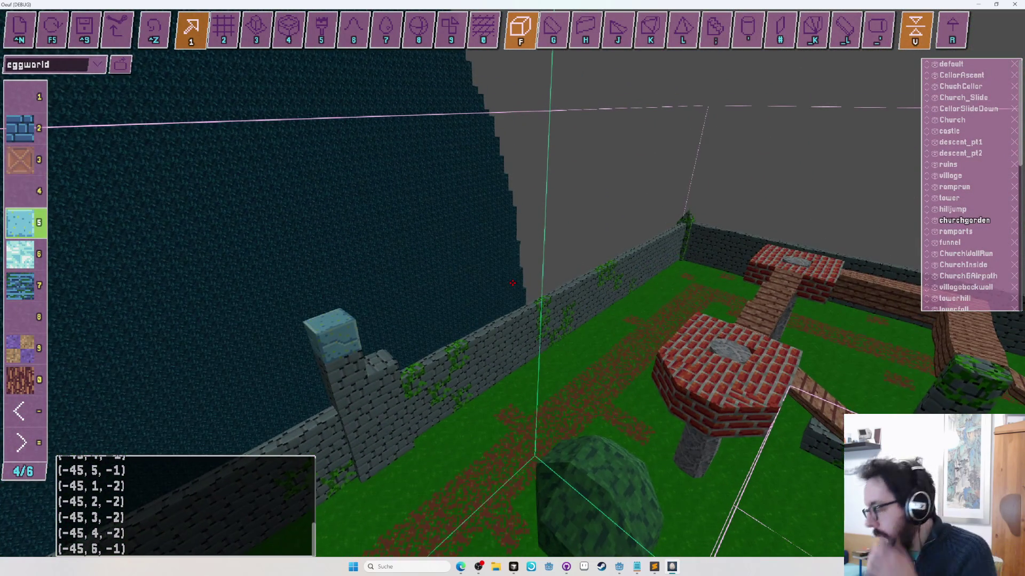
{"action": "key", "text": "s"}
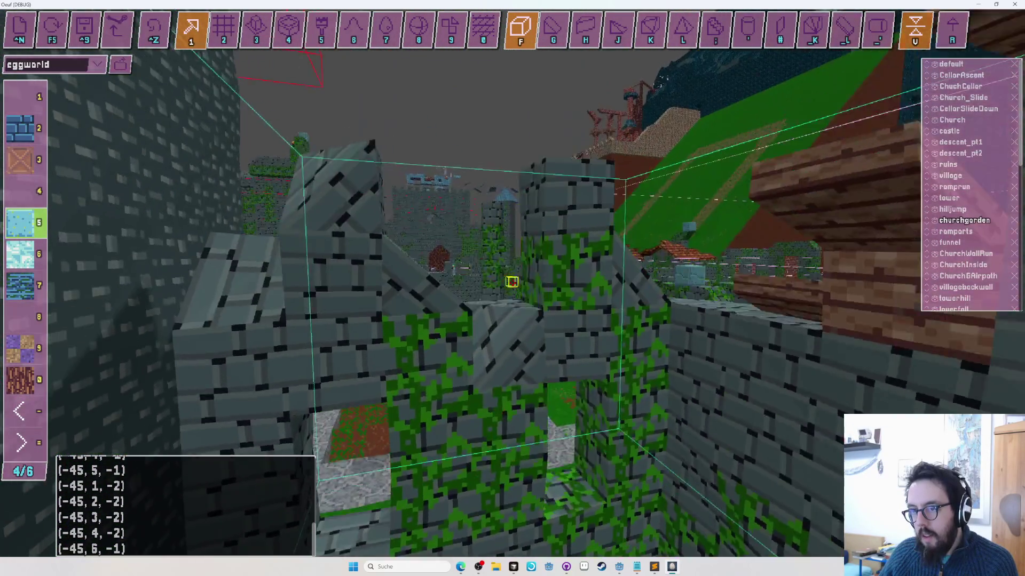
{"action": "key", "text": "F5"}
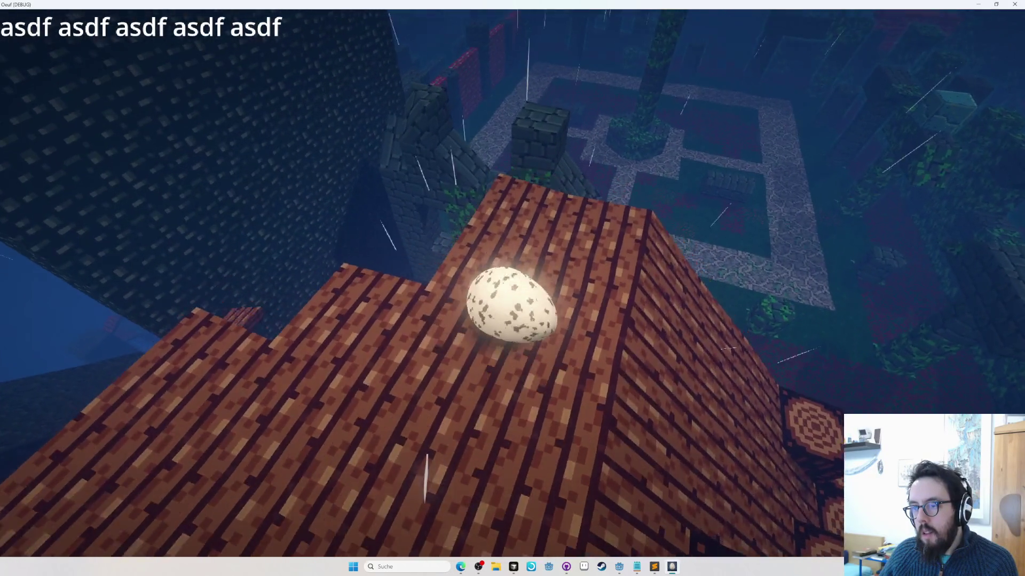
Step: Stop the church-roof playtest and return to the Map Eggitor beside the light-blue-capped column
{"action": "key", "text": "Escape"}
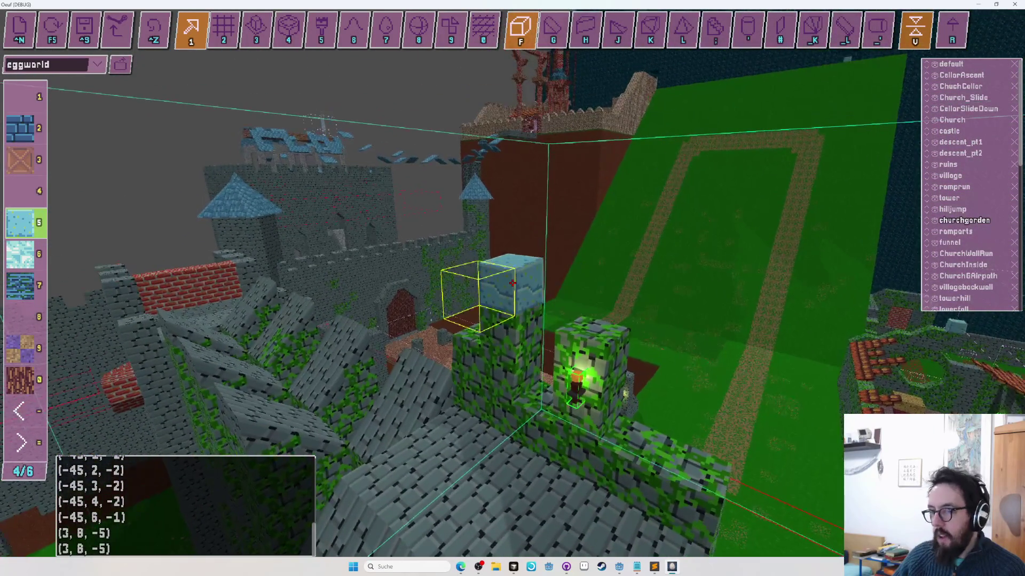
Step: Save the level to eggworld.txt and bring up the Windows window switcher
{"action": "key", "text": "ctrl+s"}
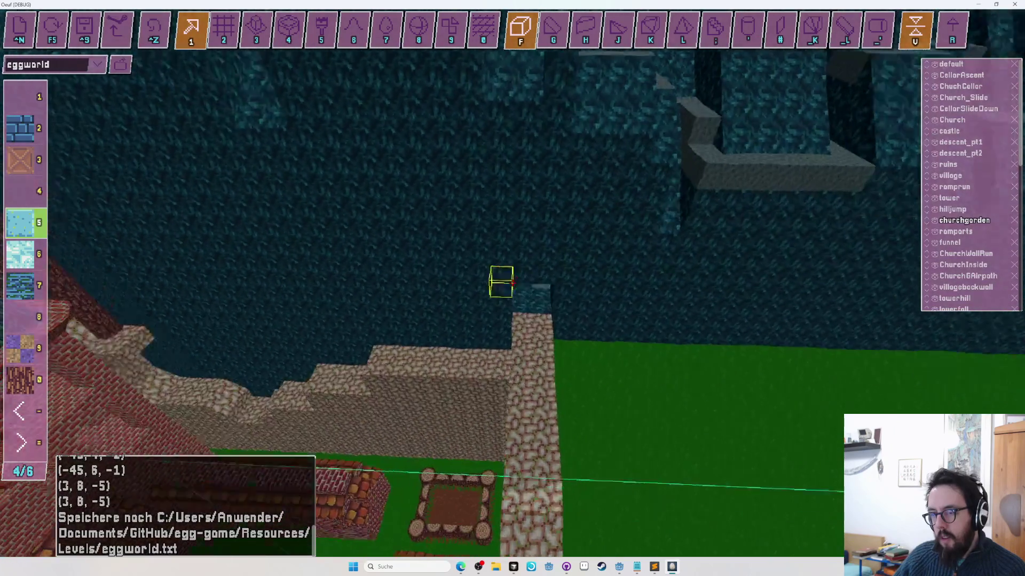
{"action": "key", "text": "alt+Tab"}
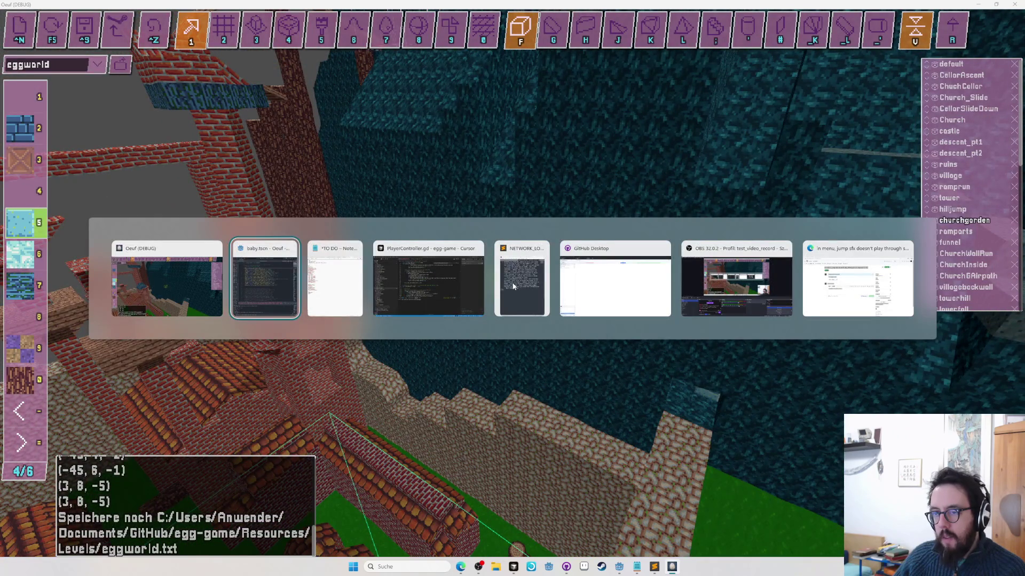
Step: Switch between Cursor and Godot, then scroll the Explorer back to the top
{"action": "key", "text": "Tab"}
{"action": "key", "text": "Tab"}
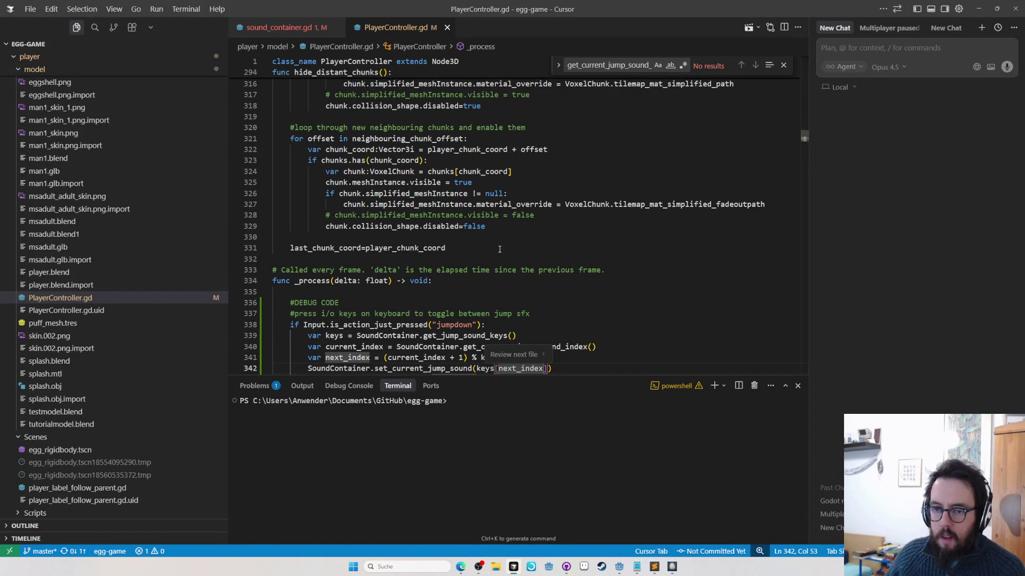
{"action": "key", "text": "alt+Tab"}
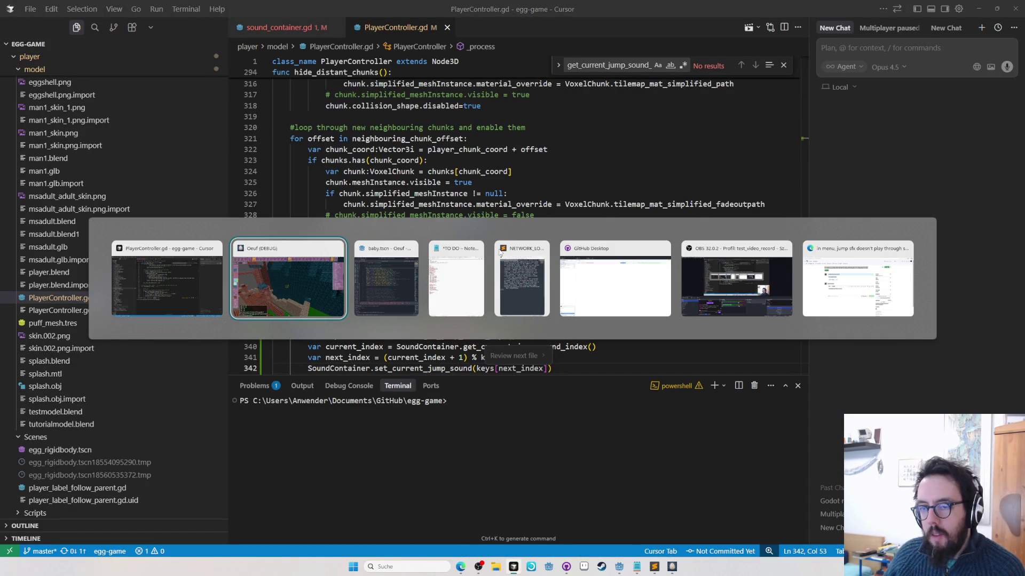
{"action": "key", "text": "Tab"}
{"action": "scroll", "coordinate": [96, 288], "scroll_direction": "up", "scroll_amount": 10}
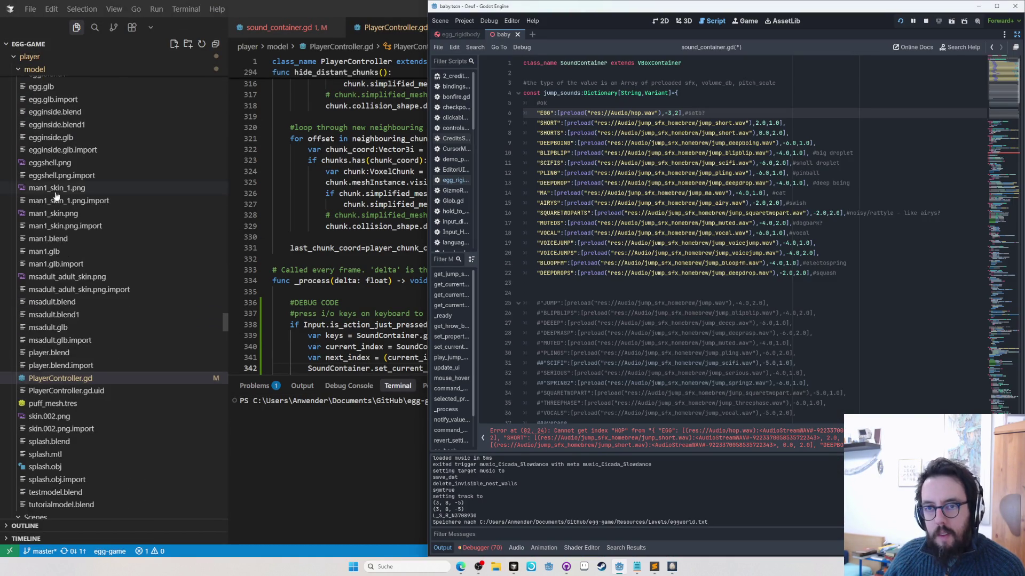
{"action": "mouse_move", "coordinate": [224, 308]}
{"action": "left_mouse_down"}
{"action": "mouse_move", "coordinate": [203, 124]}
{"action": "mouse_move", "coordinate": [210, 58]}
{"action": "left_mouse_up"}
Step: Collapse the debug_draw_3d, addons, Locales, Menus, music_source, player, Resources and temp folders
{"action": "left_click", "coordinate": [18, 120]}
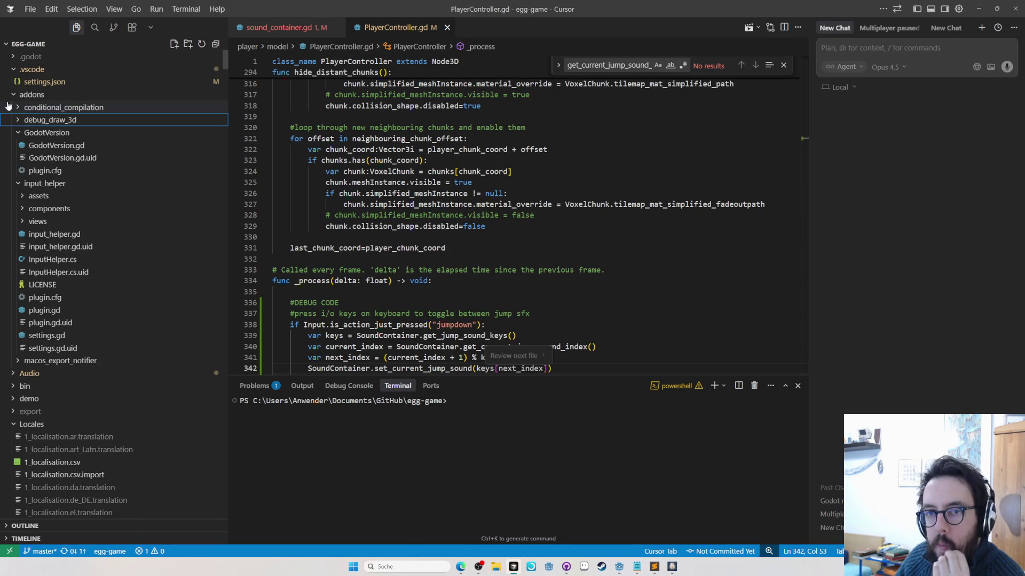
{"action": "left_click", "coordinate": [12, 95]}
{"action": "left_click", "coordinate": [12, 159]}
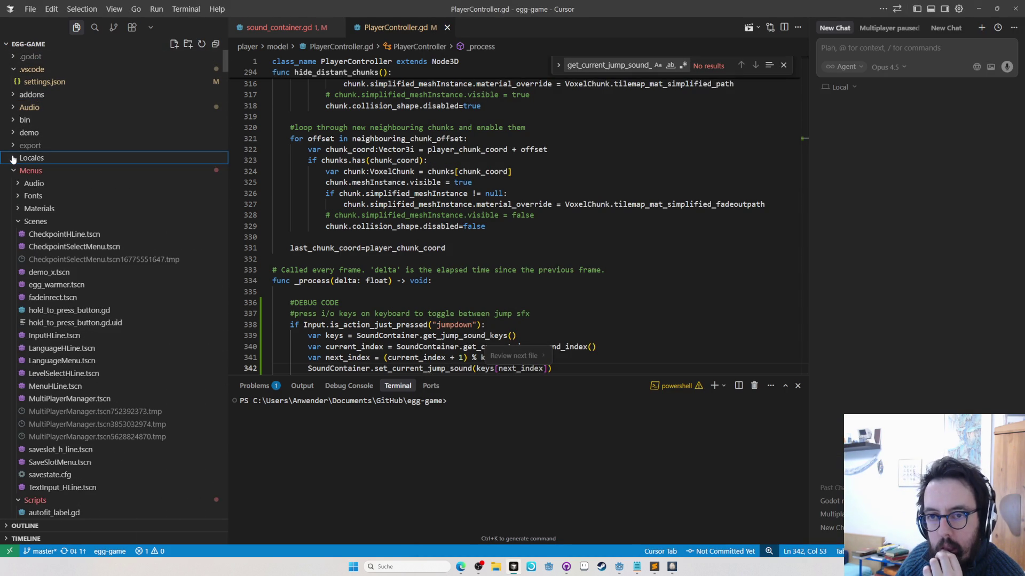
{"action": "left_click", "coordinate": [13, 170]}
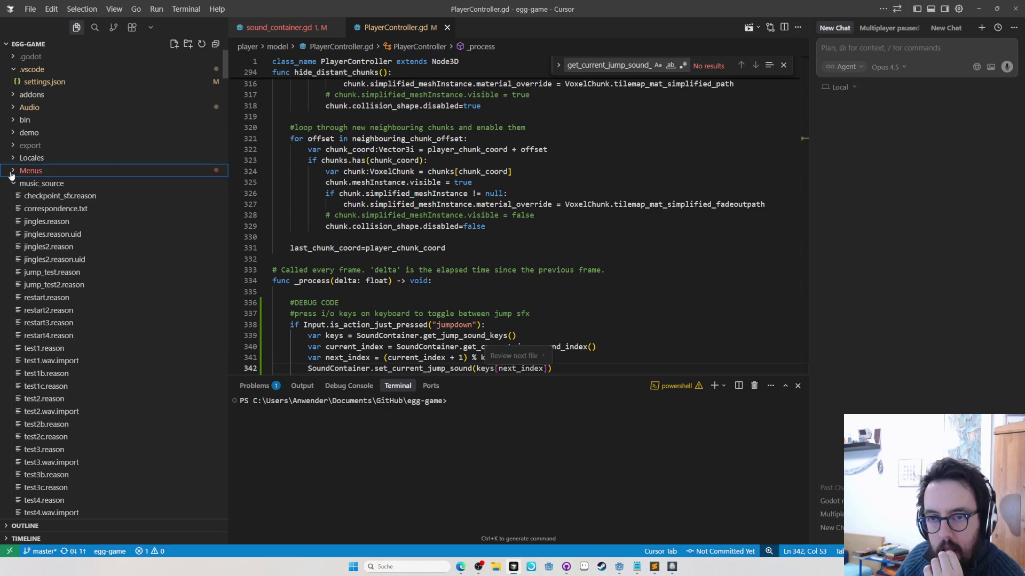
{"action": "left_click", "coordinate": [9, 184]}
{"action": "left_click", "coordinate": [9, 212]}
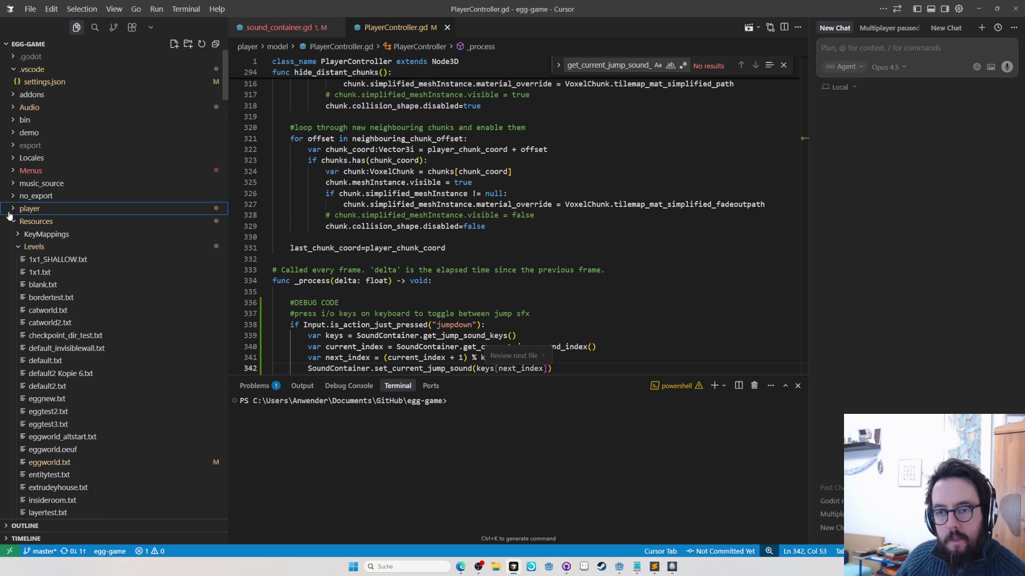
{"action": "left_click", "coordinate": [10, 223]}
{"action": "left_click", "coordinate": [14, 249]}
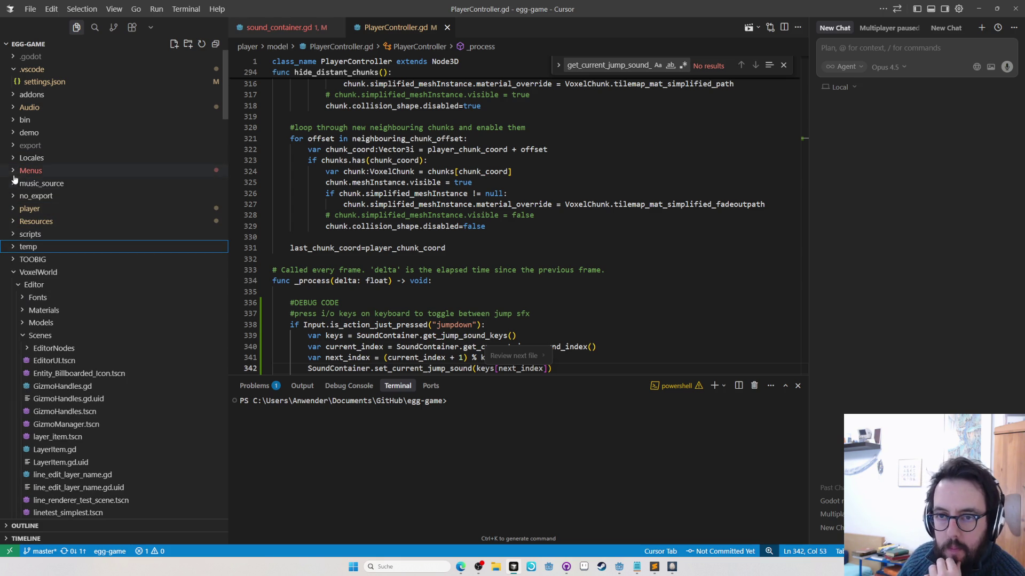
Step: Expand the VoxelWorld Editor Models folder and briefly check the EditorNodes folder
{"action": "left_click", "coordinate": [23, 324]}
{"action": "scroll", "coordinate": [51, 379], "scroll_direction": "down", "scroll_amount": 4}
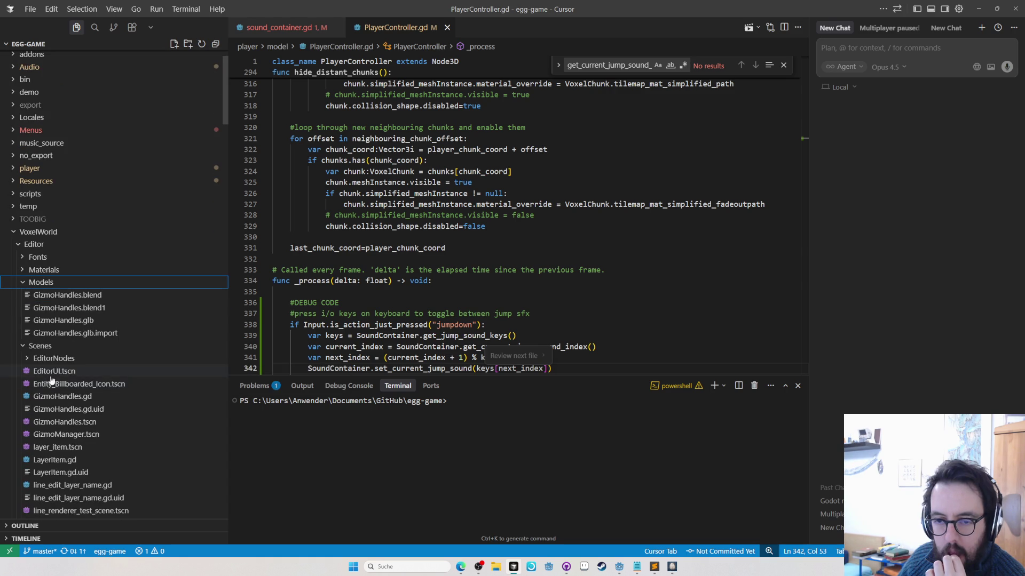
{"action": "scroll", "coordinate": [54, 374], "scroll_direction": "up", "scroll_amount": 2}
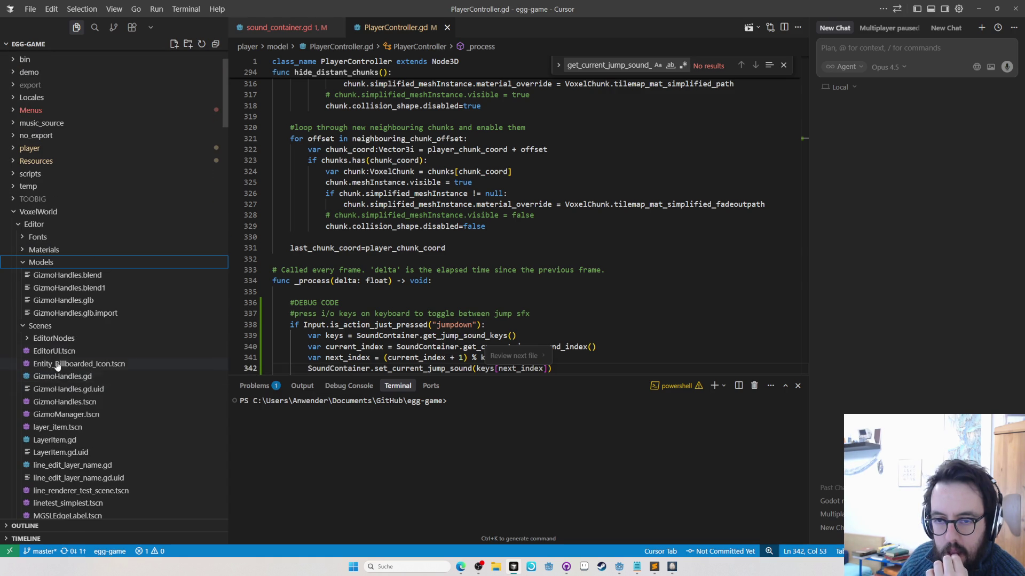
{"action": "left_click", "coordinate": [23, 327]}
{"action": "left_click", "coordinate": [28, 356]}
{"action": "scroll", "coordinate": [27, 352], "scroll_direction": "down", "scroll_amount": 2}
{"action": "left_click", "coordinate": [26, 315]}
Step: Reopen Scenes and EditorNodes to view the scene files, then collapse both again
{"action": "scroll", "coordinate": [29, 326], "scroll_direction": "down", "scroll_amount": 5}
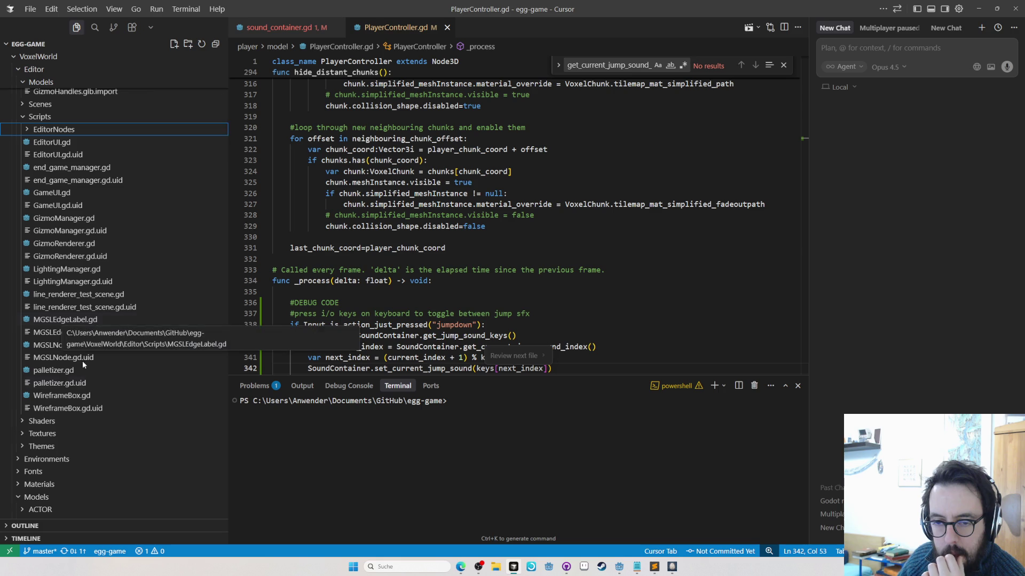
{"action": "scroll", "coordinate": [24, 447], "scroll_direction": "up", "scroll_amount": 3}
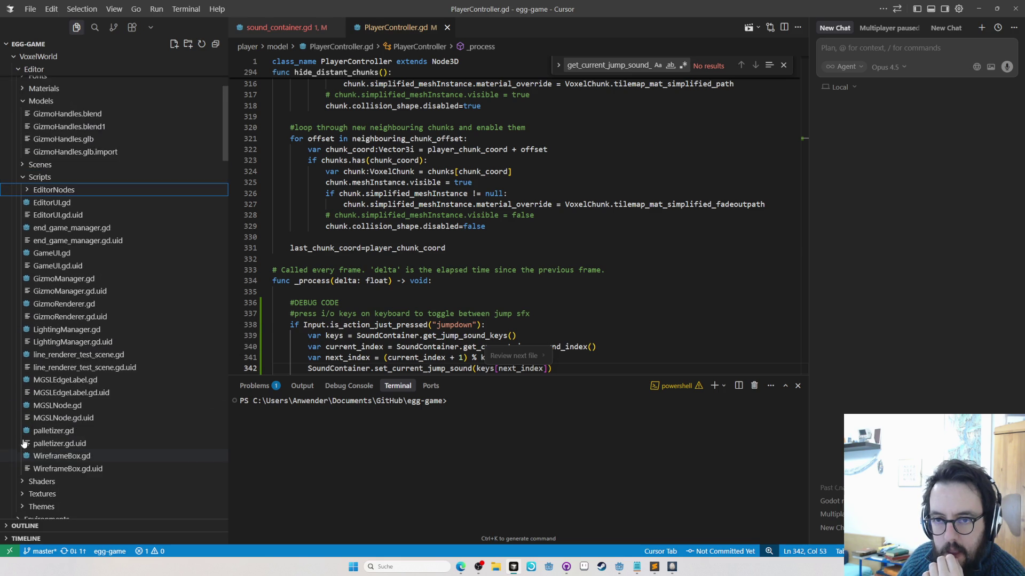
{"action": "left_click", "coordinate": [20, 185]}
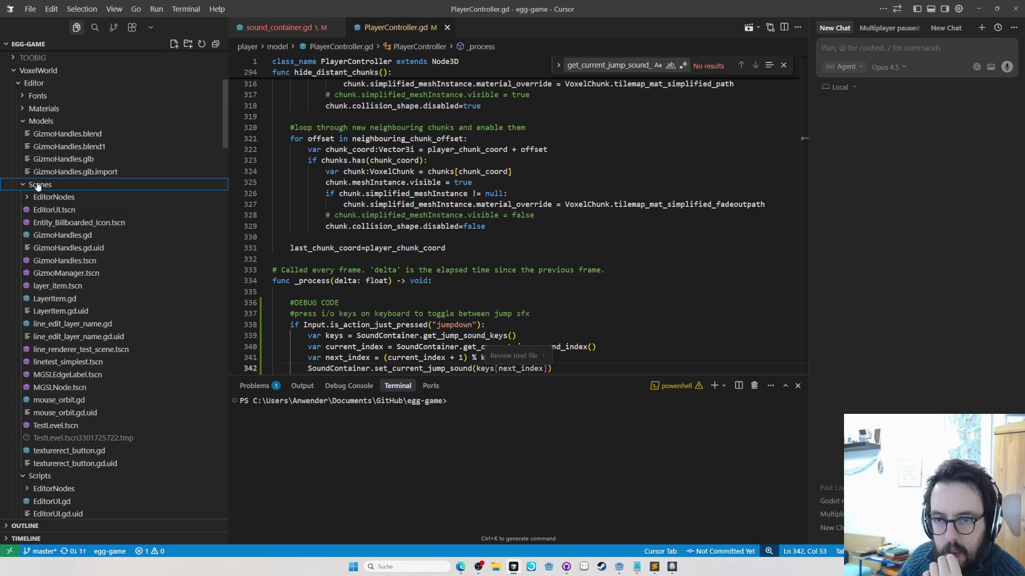
{"action": "left_click", "coordinate": [26, 198]}
{"action": "left_click", "coordinate": [27, 198]}
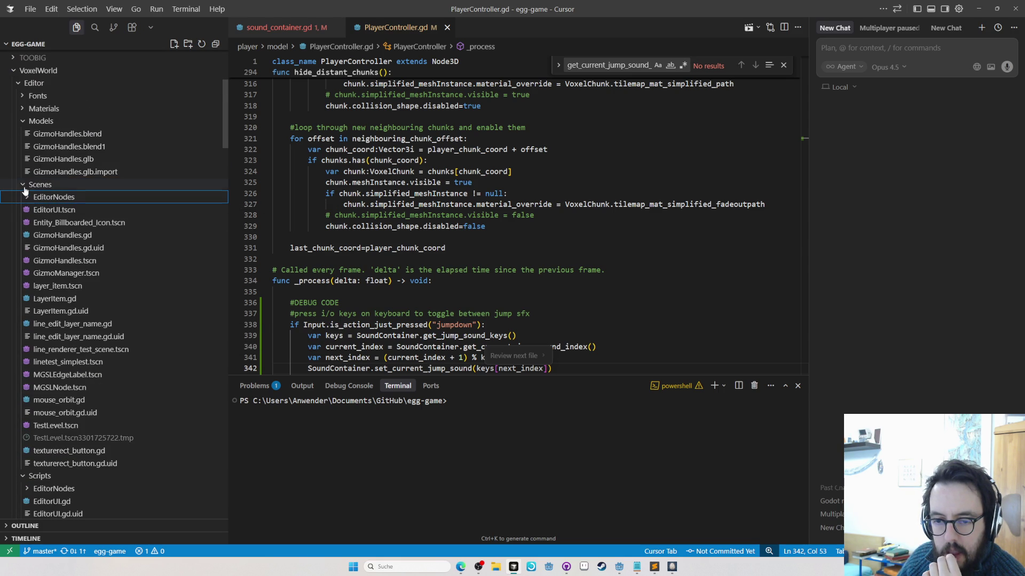
{"action": "left_click", "coordinate": [23, 185]}
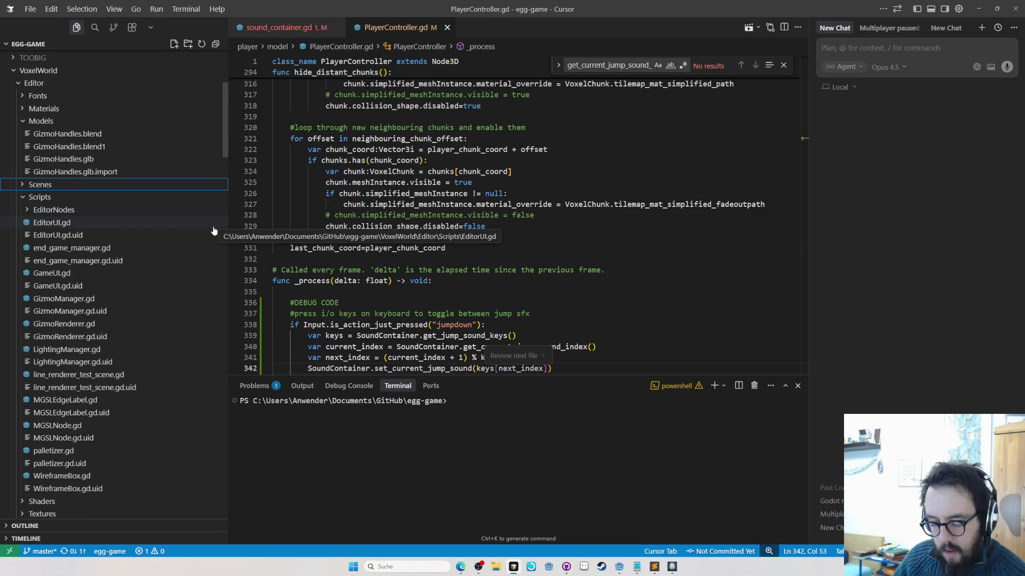
Step: Write and send the agent a prompt for placeable collectable stars tracked in the player's save game
{"action": "key", "text": "ctrl+p"}
{"action": "type", "text": "table"}
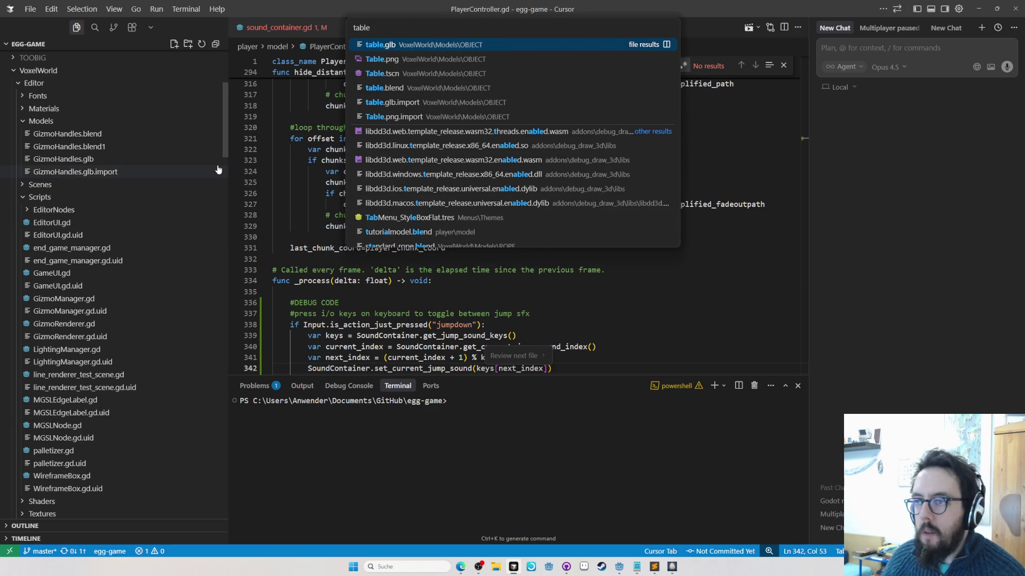
{"action": "key", "text": "Escape"}
{"action": "left_click", "coordinate": [906, 44]}
{"action": "type", "text": "Add a new object type - a collectable object - like stars - t"}
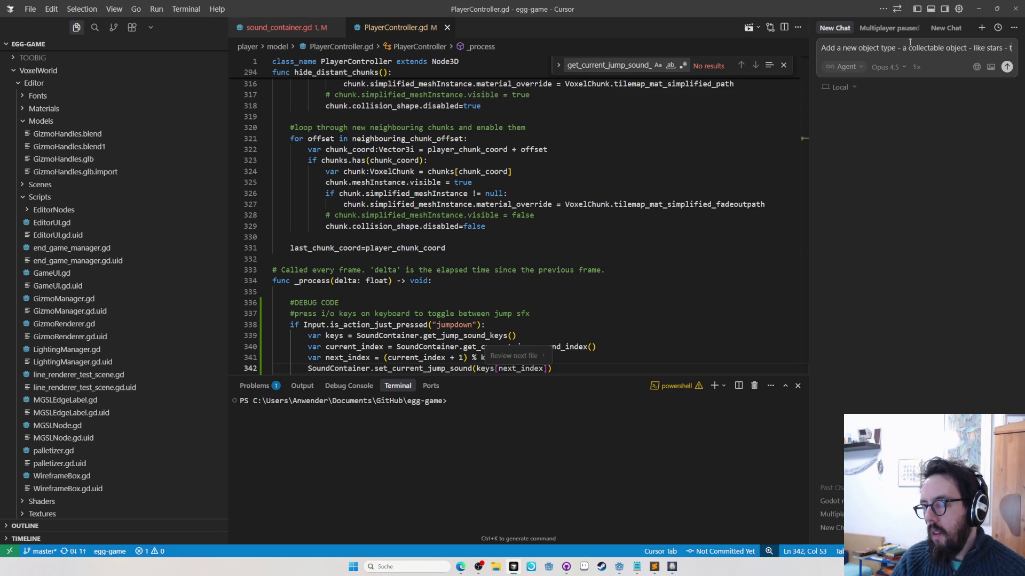
{"action": "type", "text": "he player save game must keep track of which stars"}
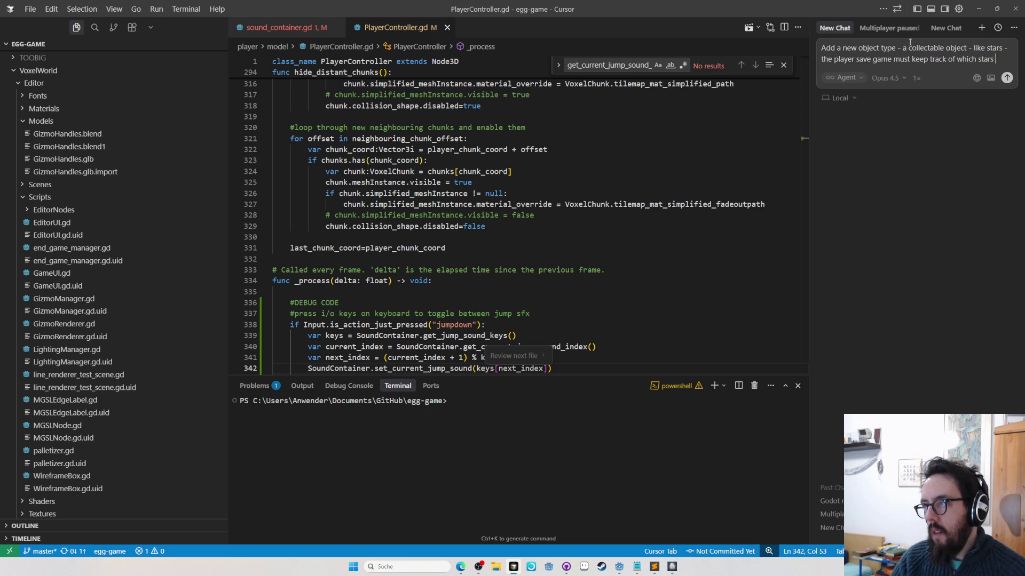
{"action": "type", "text": "are collected and they should be placable (i.e. make them"}
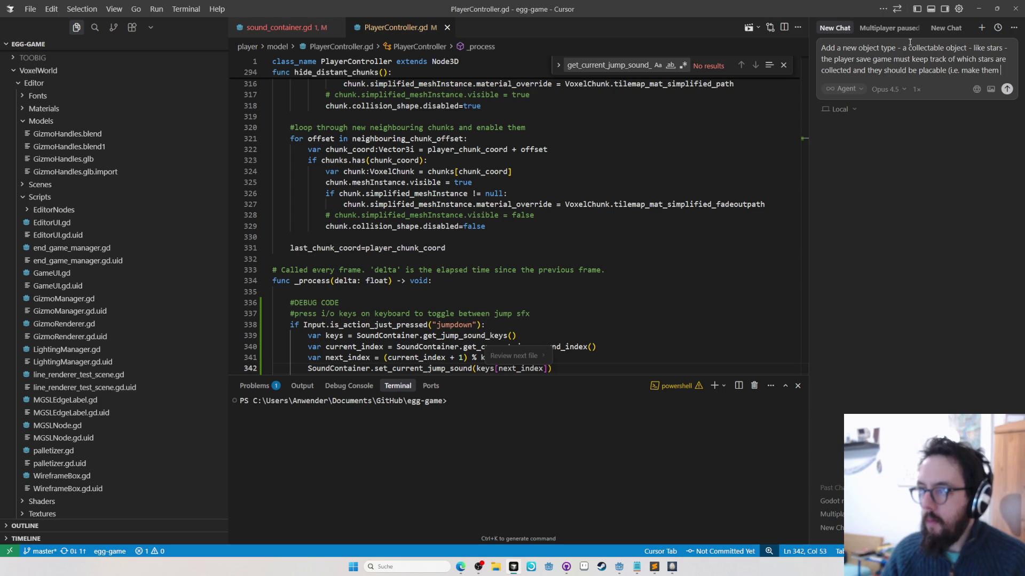
{"action": "type", "text": "scn file in"}
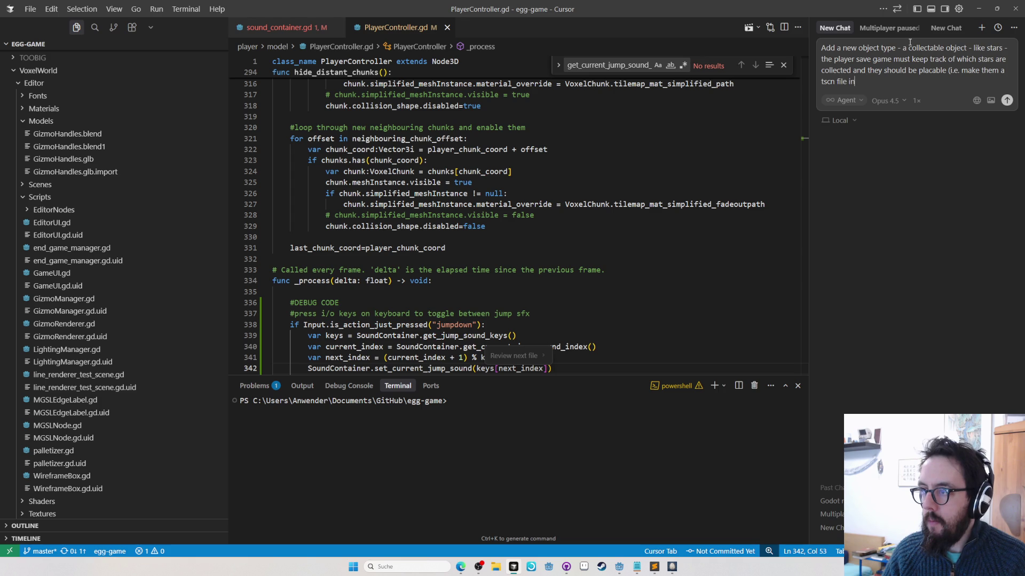
{"action": "key", "text": "ctrl+v"}
{"action": "key", "text": "ctrl+z"}
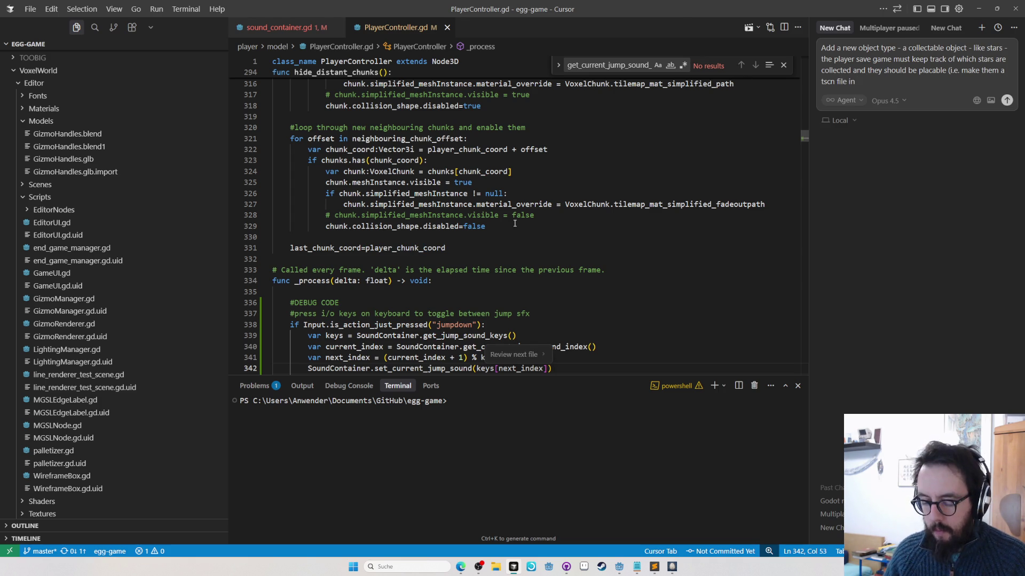
{"action": "key", "text": "ctrl+p"}
{"action": "type", "text": "table"}
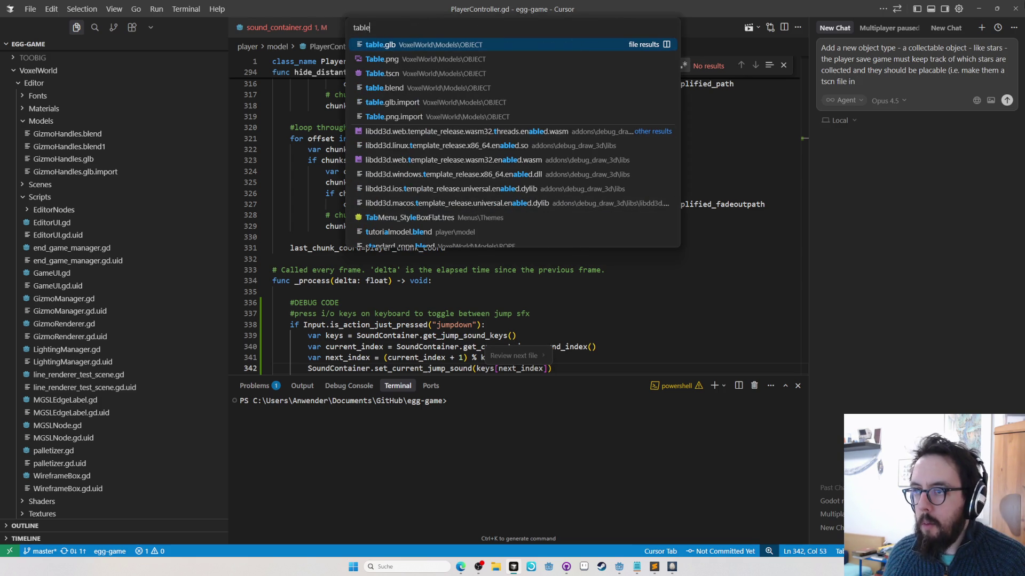
{"action": "key", "text": "Escape"}
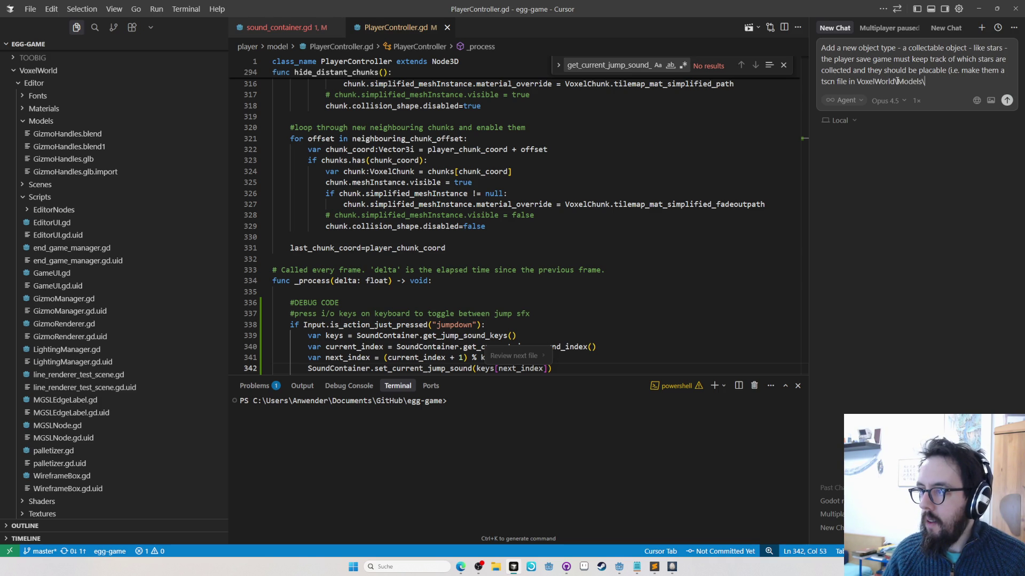
{"action": "type", "text": "VoxelWorld/Models/Objec"}
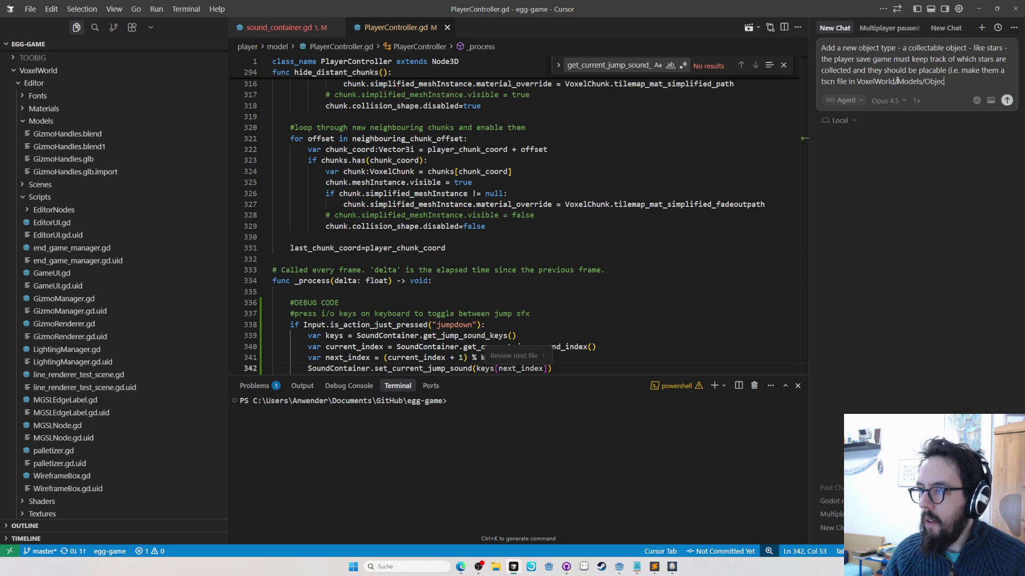
{"action": "type", "text": "ts"}
{"action": "key", "text": "Return"}
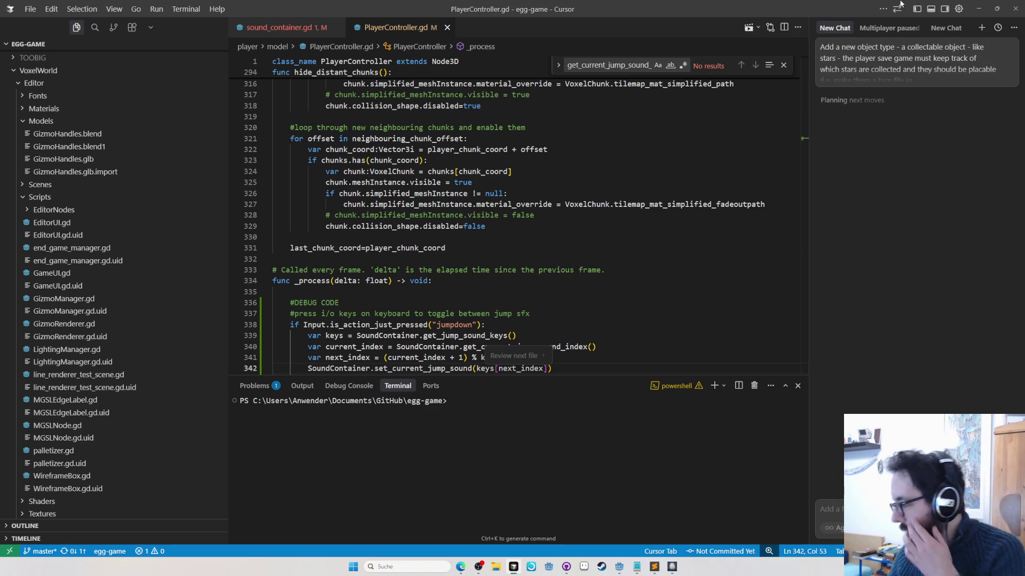
Step: Switch the OBS stream to the break scene
{"action": "key", "text": "alt+Tab"}
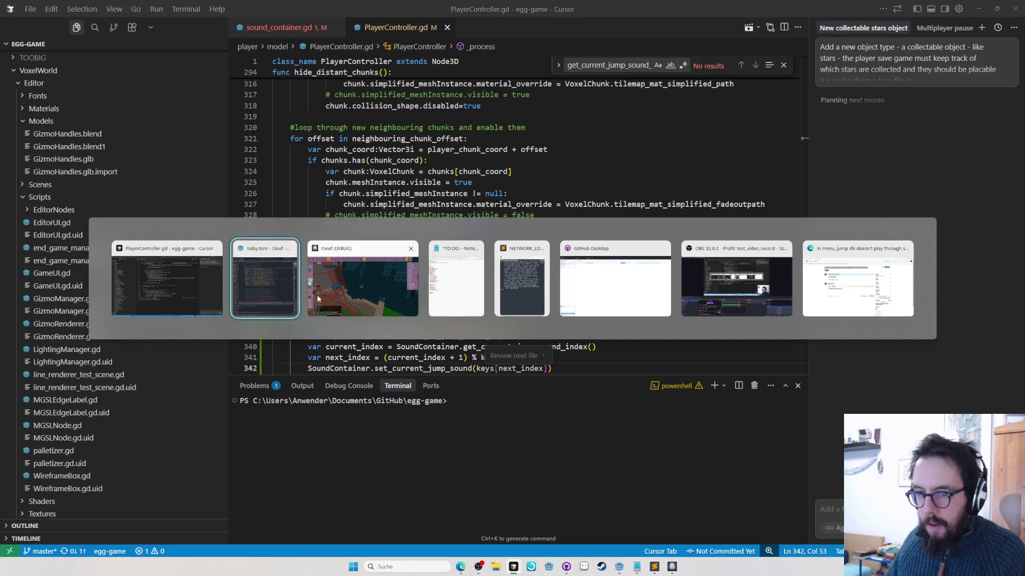
{"action": "left_click", "coordinate": [697, 285]}
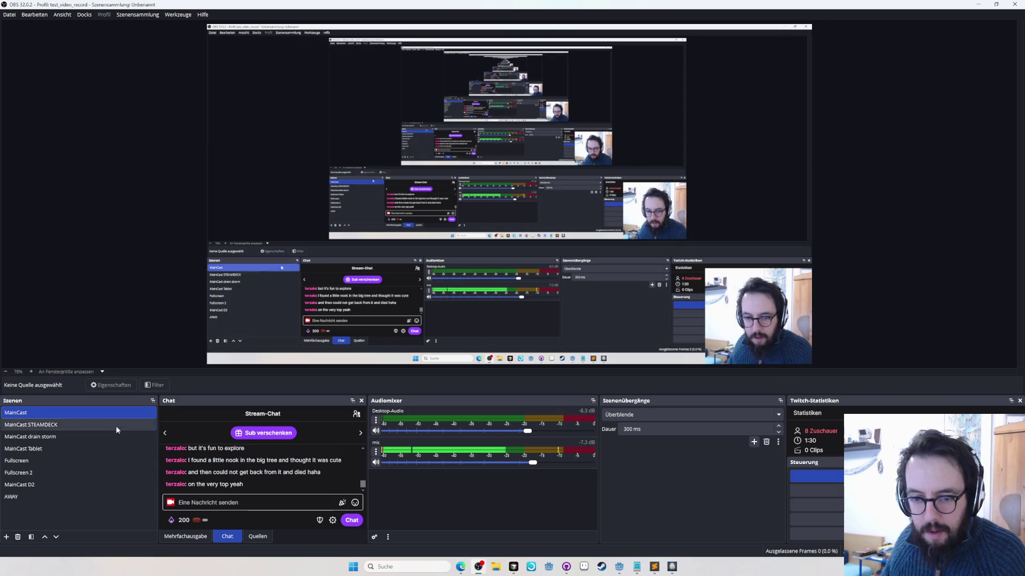
{"action": "left_click", "coordinate": [65, 497]}
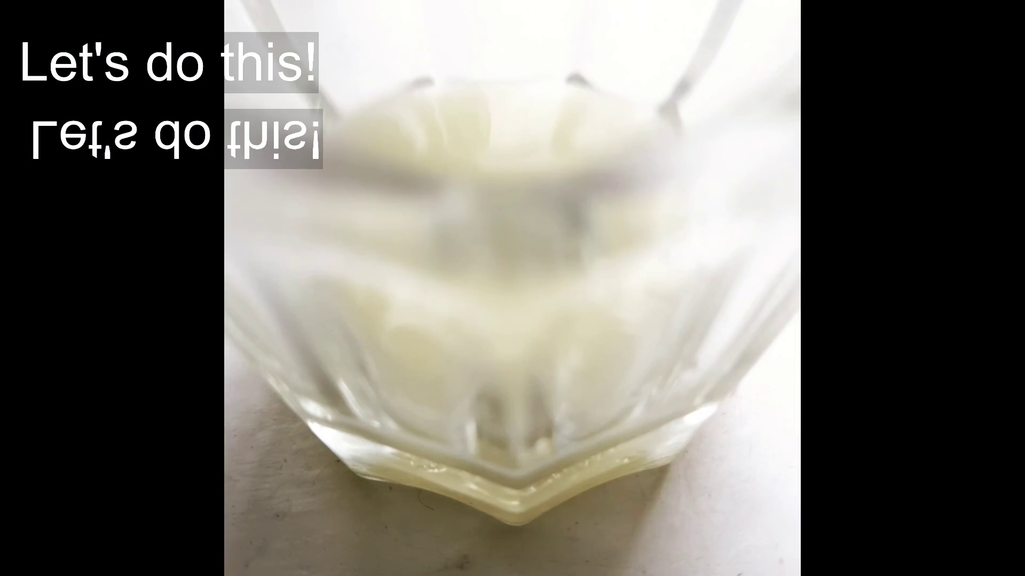
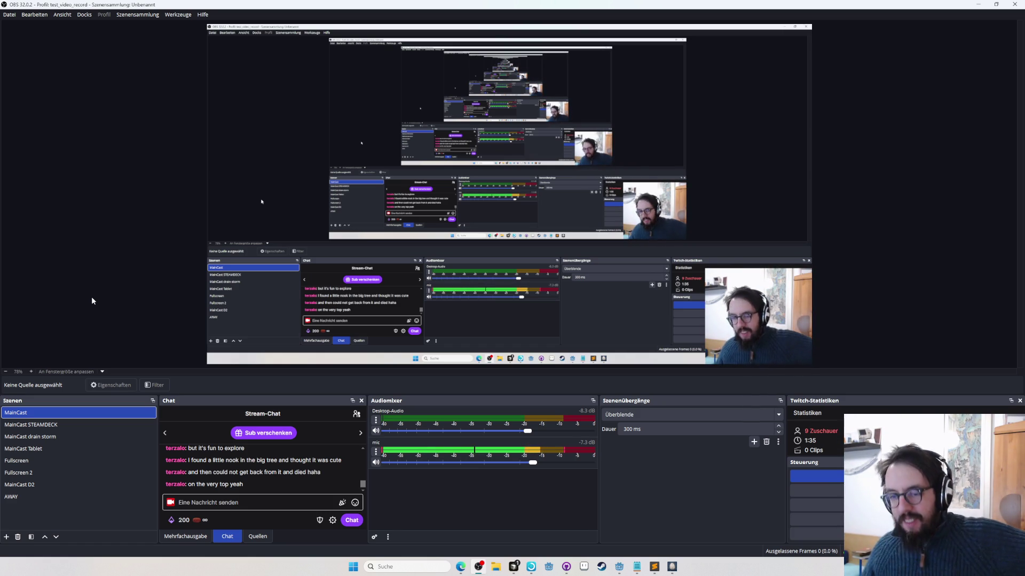
Step: Switch to Cursor and scroll the chat to review the collectable-star task
{"action": "key", "text": "alt+Tab"}
{"action": "key", "text": "Tab"}
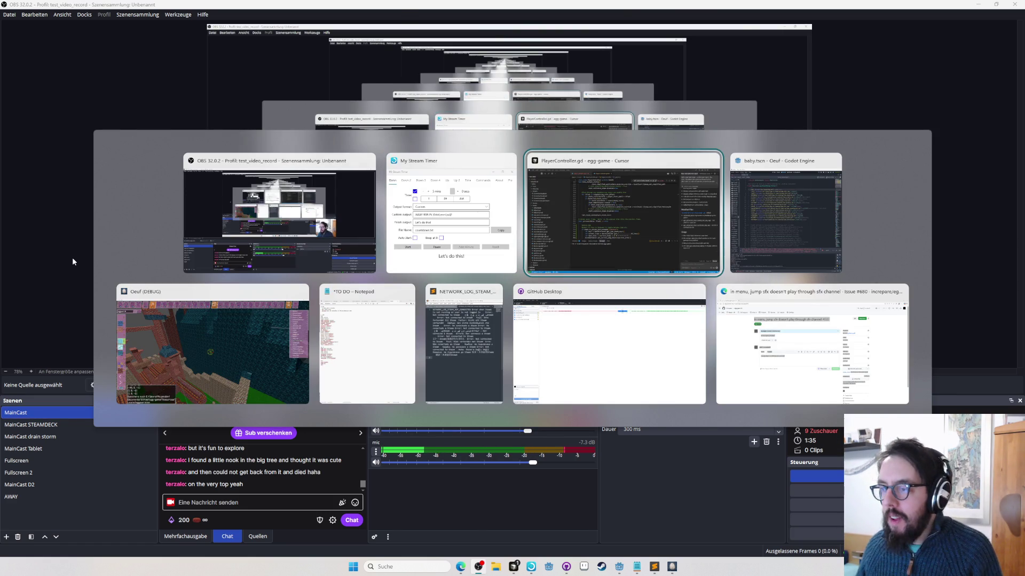
{"action": "scroll", "coordinate": [901, 279], "scroll_direction": "up", "scroll_amount": 5}
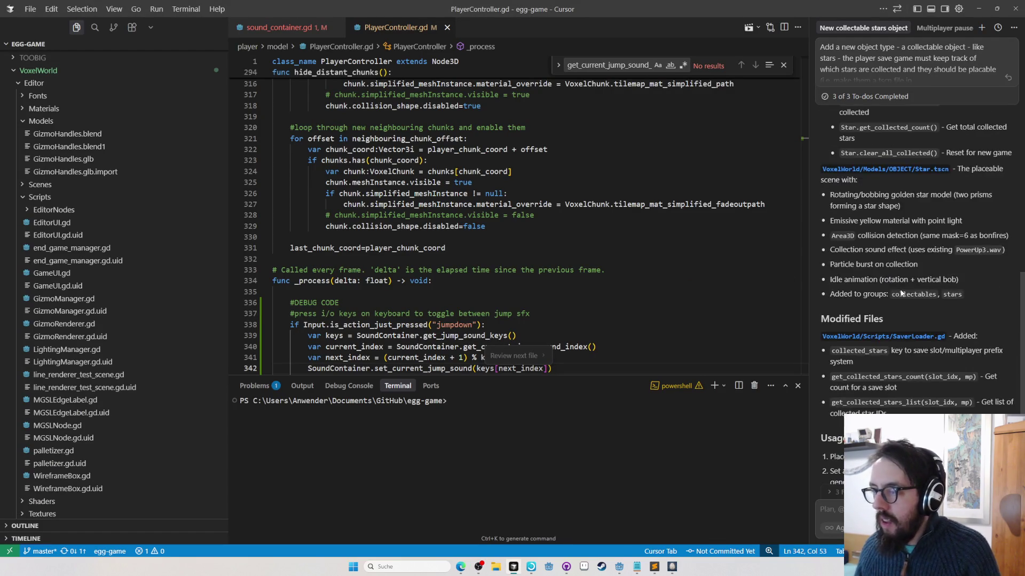
Step: Close the running Oeuf (DEBUG) game window and return to the Godot editor
{"action": "key", "text": "alt+Tab"}
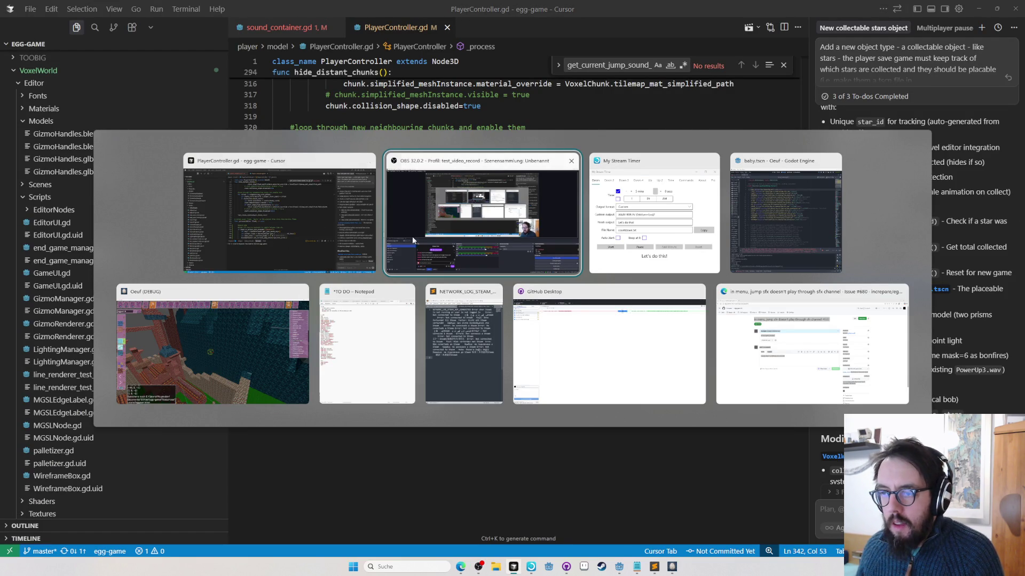
{"action": "left_click", "coordinate": [239, 329]}
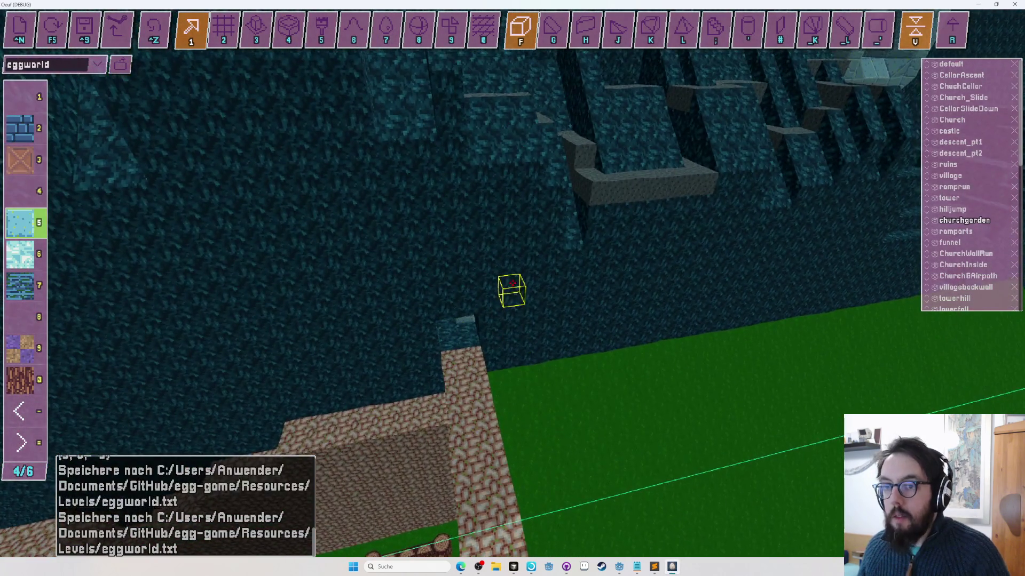
{"action": "key", "text": "alt+F4"}
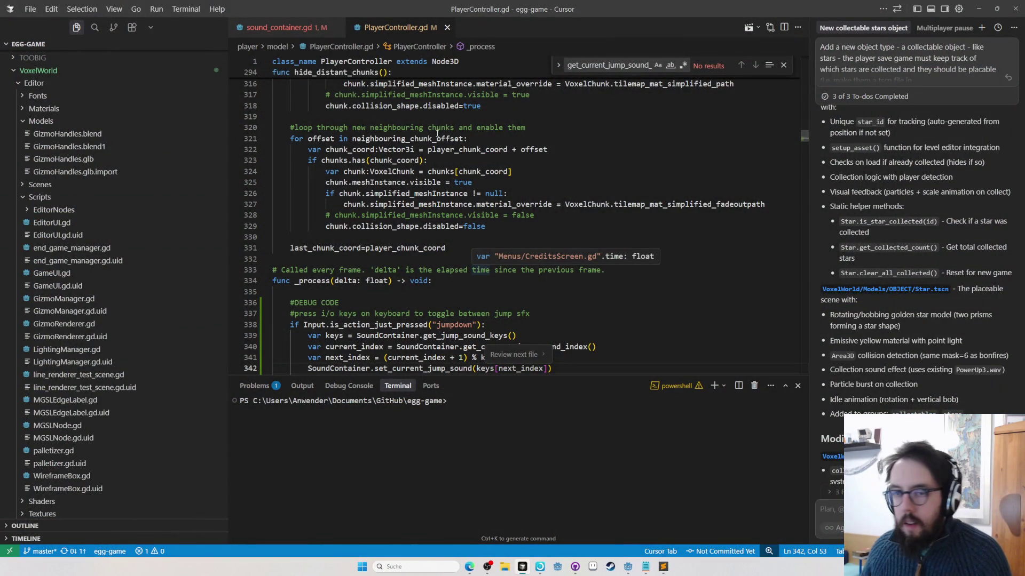
{"action": "key", "text": "alt+Tab"}
{"action": "key", "text": "alt+Tab"}
{"action": "key", "text": "alt+Tab"}
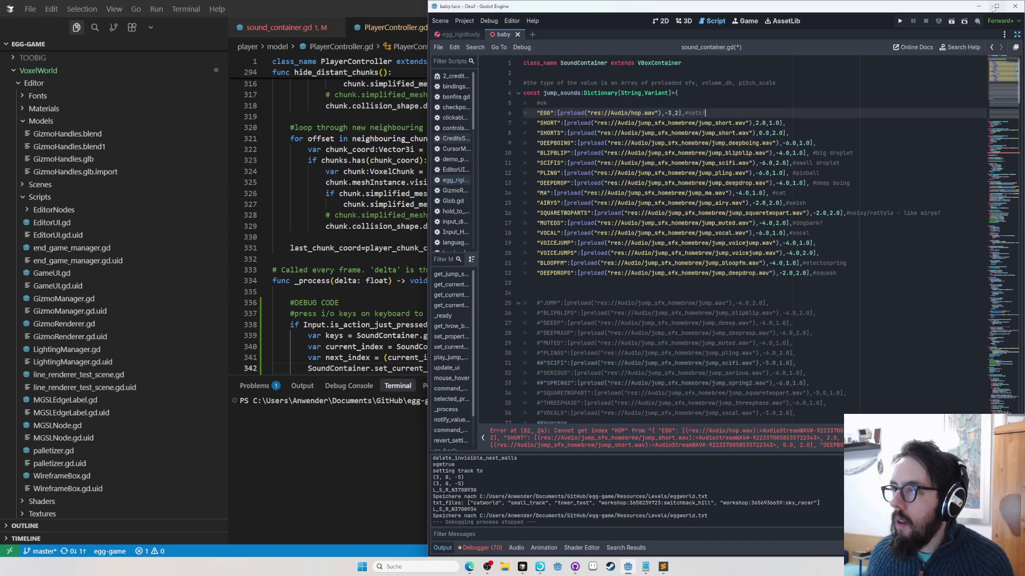
Step: Maximize Godot, restore the side docks, and collapse the player folder in FileSystem
{"action": "left_click", "coordinate": [996, 6]}
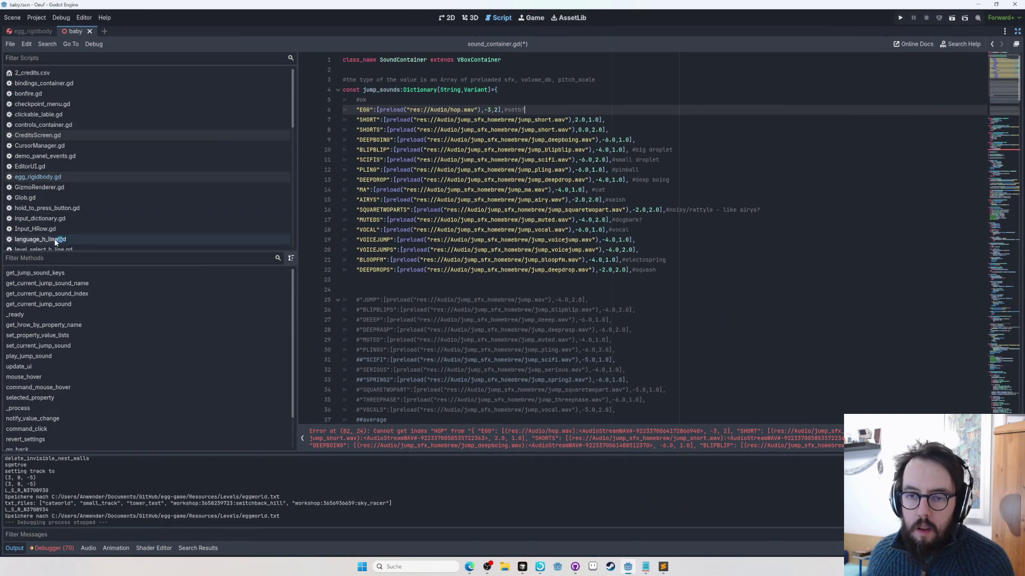
{"action": "left_click", "coordinate": [1017, 31]}
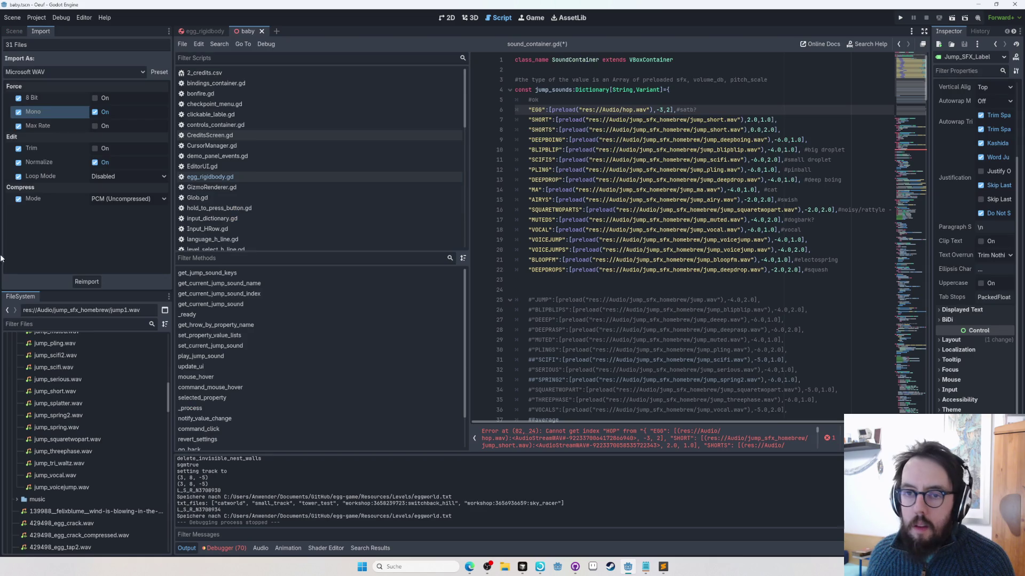
{"action": "left_click", "coordinate": [39, 473]}
{"action": "key", "text": "Left"}
{"action": "key", "text": "Left"}
{"action": "key", "text": "Left"}
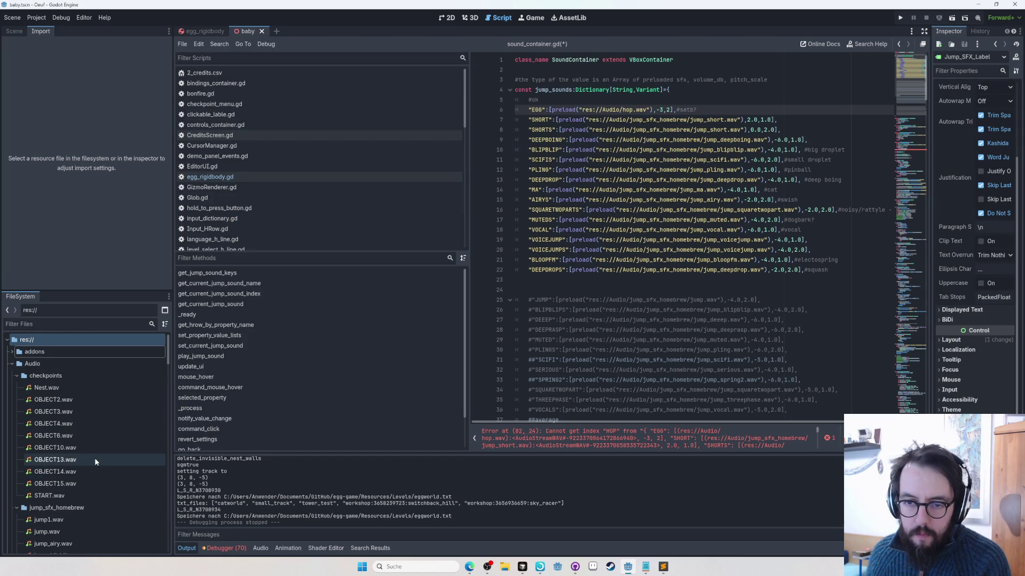
{"action": "double_click", "coordinate": [63, 460]}
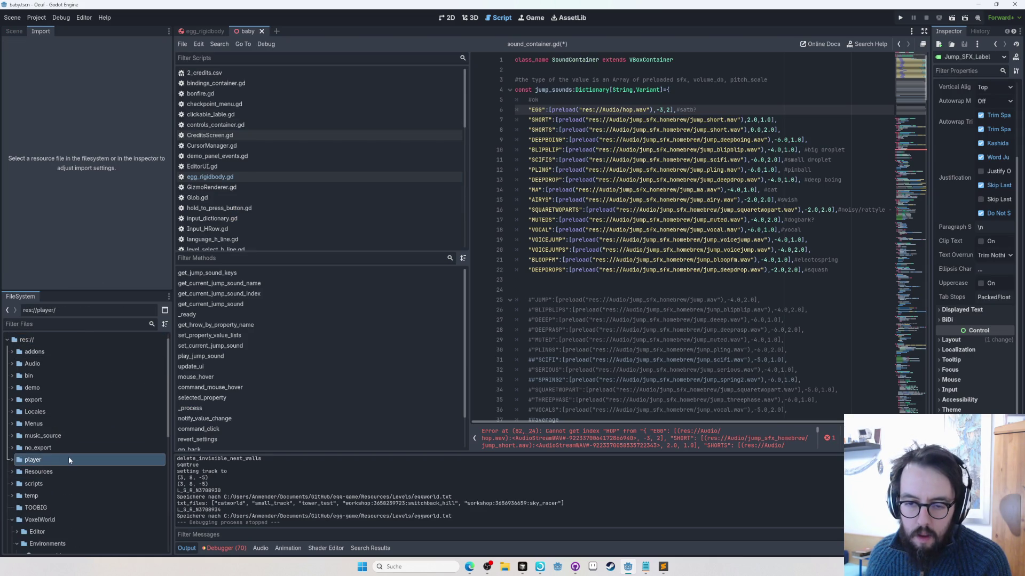
{"action": "scroll", "coordinate": [68, 456], "scroll_direction": "down", "scroll_amount": 3}
Step: Collapse the VoxelWorld Environments and Scenes folders and expand the Models folder
{"action": "left_click", "coordinate": [64, 436]}
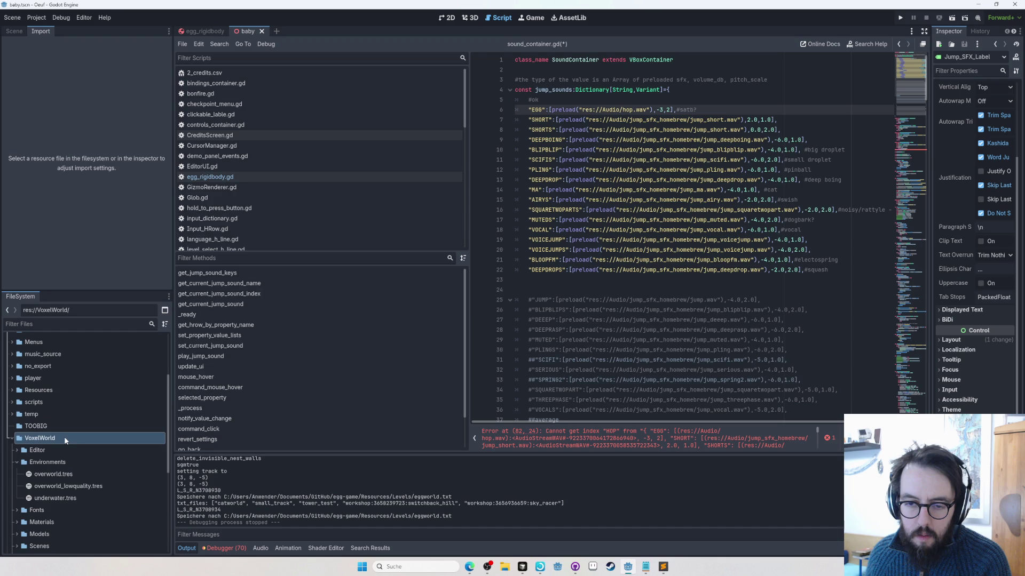
{"action": "double_click", "coordinate": [62, 462]}
{"action": "scroll", "coordinate": [75, 445], "scroll_direction": "down", "scroll_amount": 2}
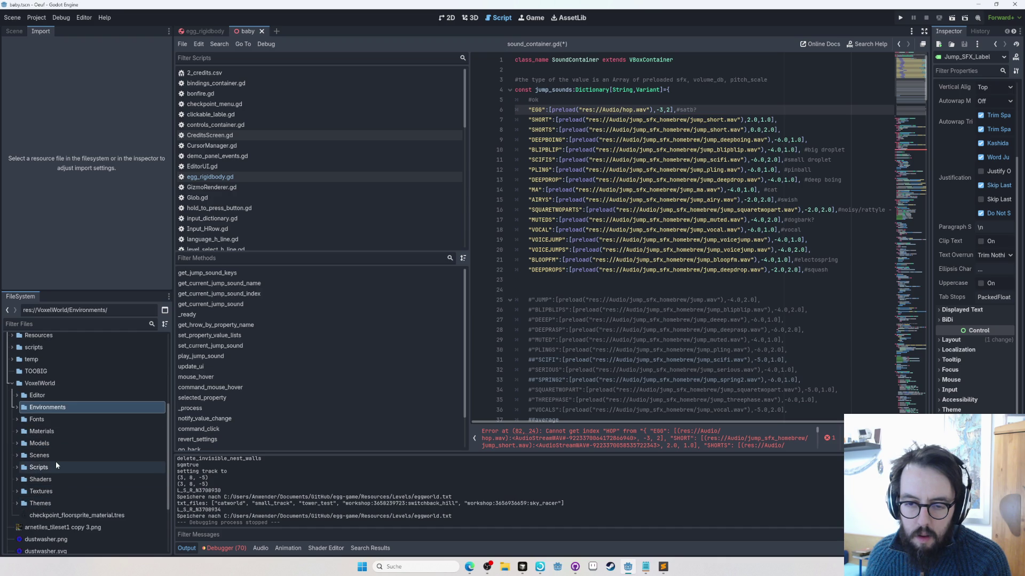
{"action": "left_click", "coordinate": [55, 456]}
{"action": "scroll", "coordinate": [56, 457], "scroll_direction": "down", "scroll_amount": 5}
{"action": "scroll", "coordinate": [56, 459], "scroll_direction": "up", "scroll_amount": 3}
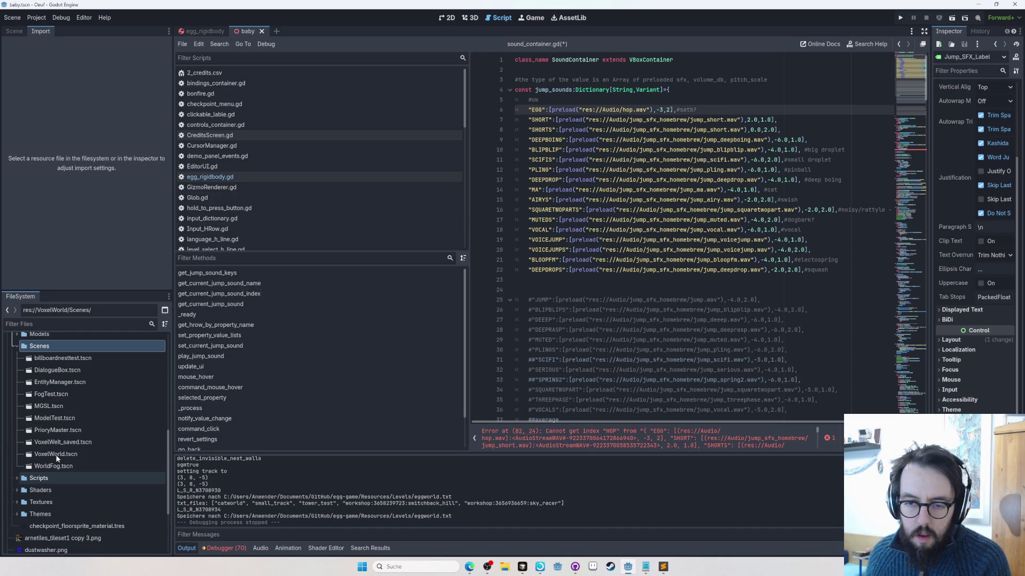
{"action": "key", "text": "Left"}
{"action": "scroll", "coordinate": [82, 450], "scroll_direction": "up", "scroll_amount": 2}
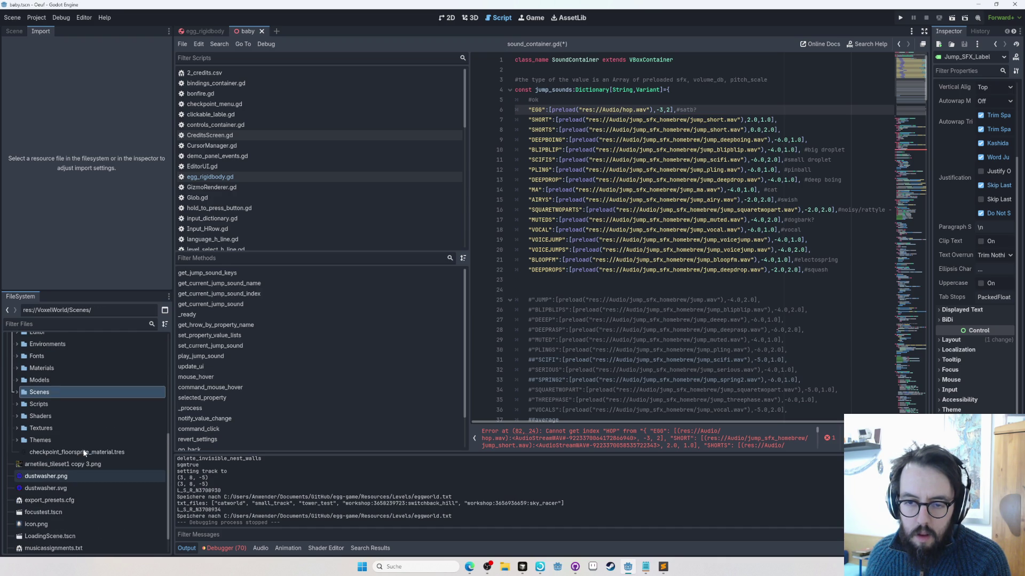
{"action": "key", "text": "Right"}
{"action": "scroll", "coordinate": [76, 451], "scroll_direction": "down", "scroll_amount": 3}
{"action": "scroll", "coordinate": [75, 448], "scroll_direction": "up", "scroll_amount": 3}
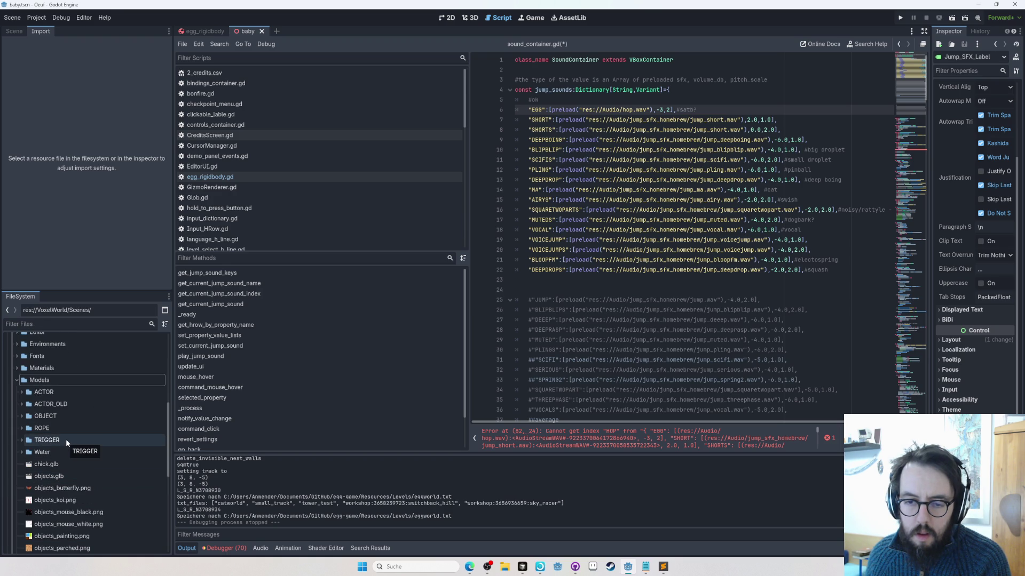
Step: Reread the AI request in Cursor, then expand Models/OBJECT and open Star.tscn
{"action": "key", "text": "alt+Tab"}
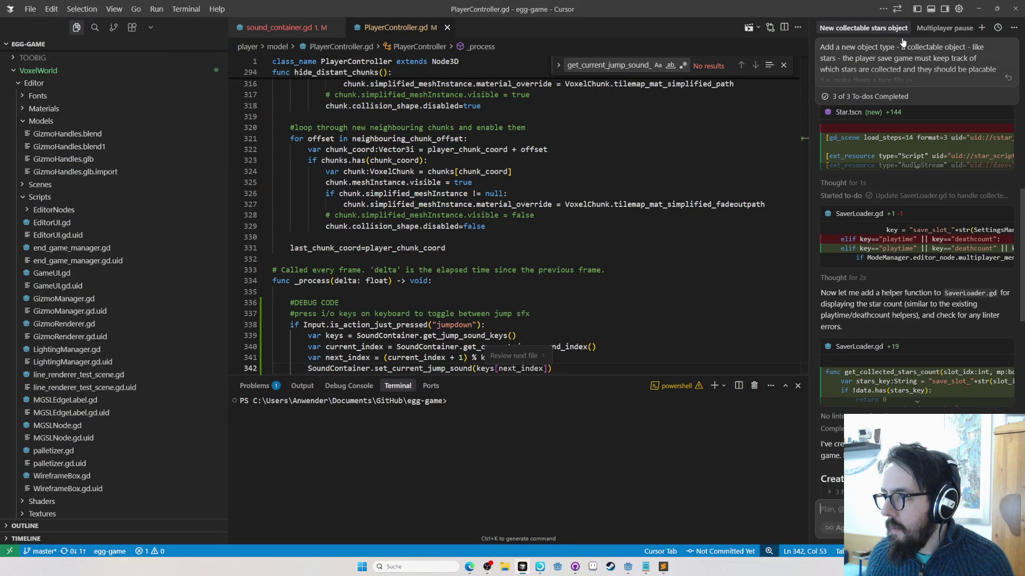
{"action": "left_click", "coordinate": [916, 65]}
{"action": "key", "text": "alt+Tab"}
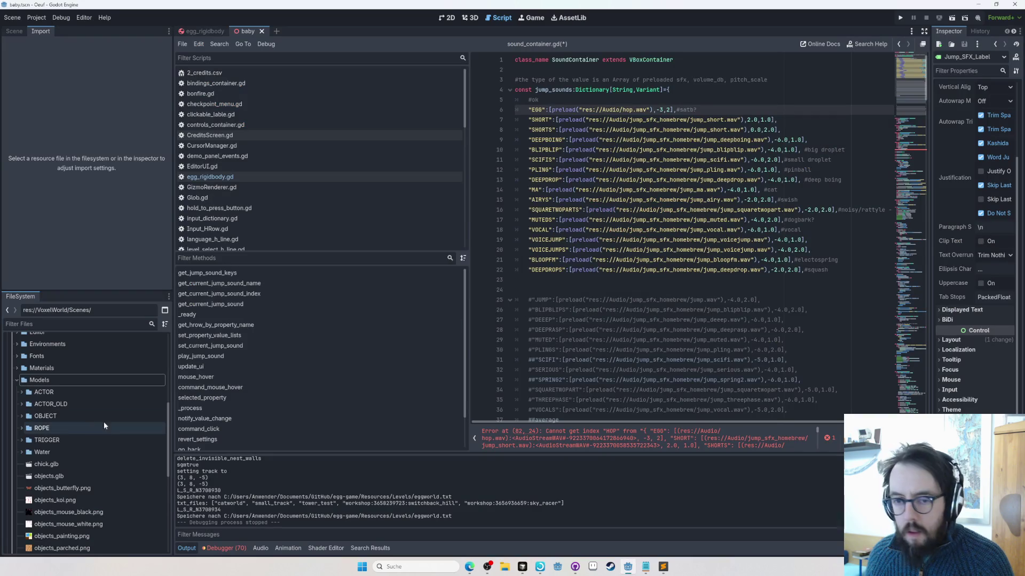
{"action": "left_click", "coordinate": [24, 418]}
{"action": "scroll", "coordinate": [66, 432], "scroll_direction": "down", "scroll_amount": 5}
{"action": "scroll", "coordinate": [76, 462], "scroll_direction": "down", "scroll_amount": 1}
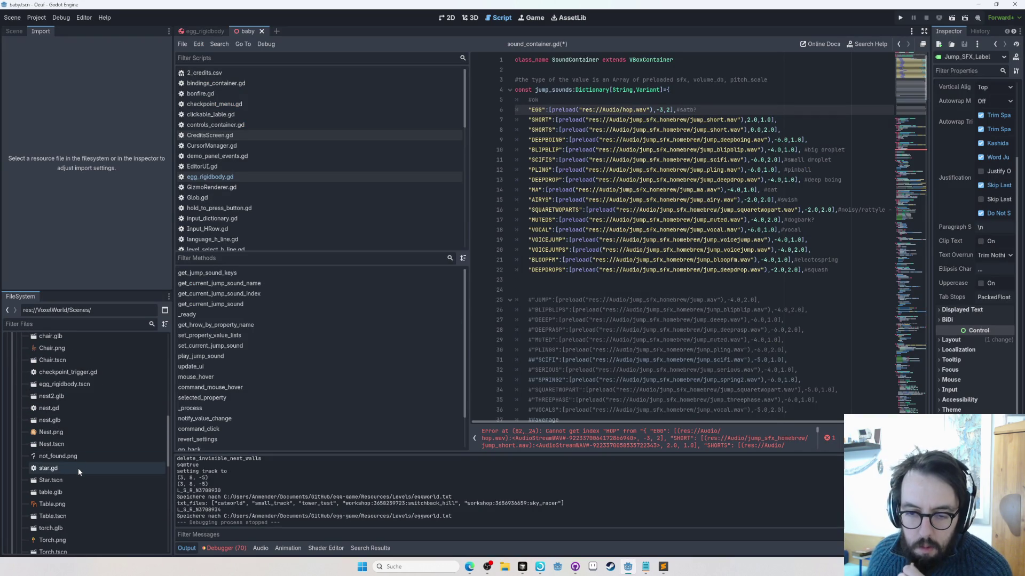
{"action": "double_click", "coordinate": [72, 482]}
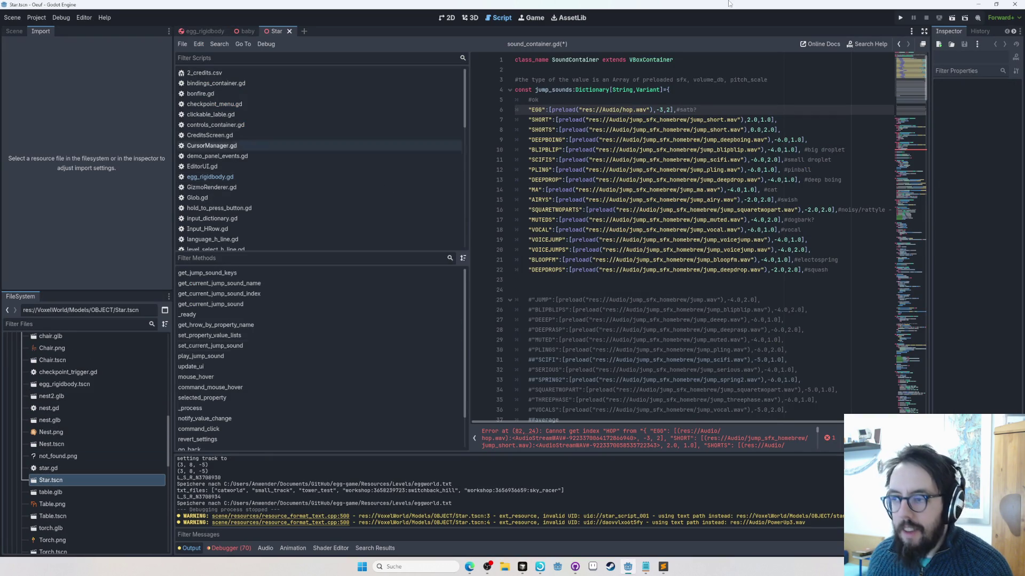
Step: Orbit around the star and inspect its Outline, StarModel and TopPrism nodes
{"action": "left_click", "coordinate": [470, 19]}
{"action": "scroll", "coordinate": [631, 233], "scroll_direction": "down", "scroll_amount": 2}
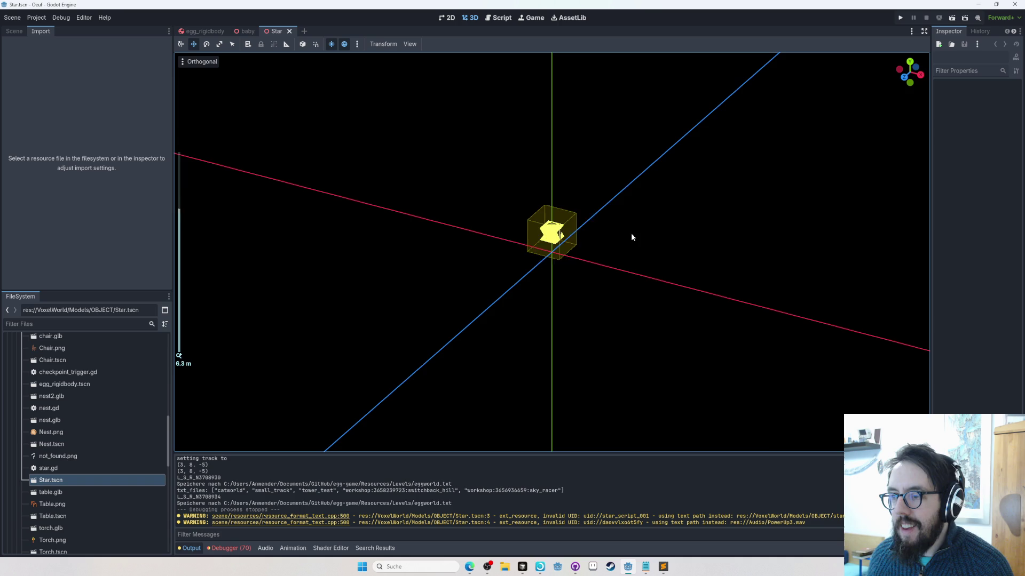
{"action": "scroll", "coordinate": [619, 224], "scroll_direction": "up", "scroll_amount": 5}
{"action": "mouse_move", "coordinate": [618, 222]}
{"action": "left_mouse_down"}
{"action": "mouse_move", "coordinate": [478, 222]}
{"action": "mouse_move", "coordinate": [506, 186]}
{"action": "left_mouse_up"}
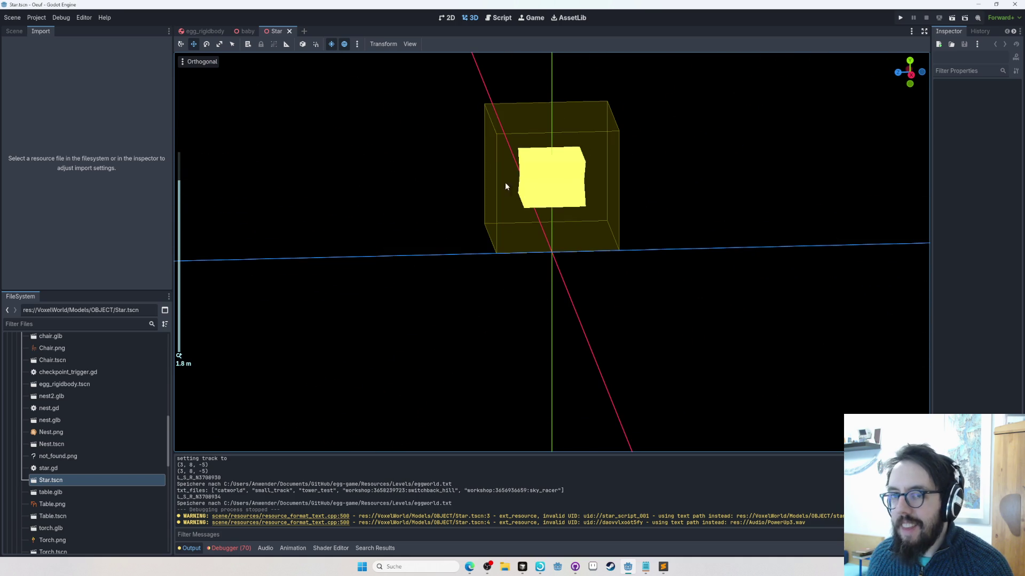
{"action": "left_click", "coordinate": [13, 31]}
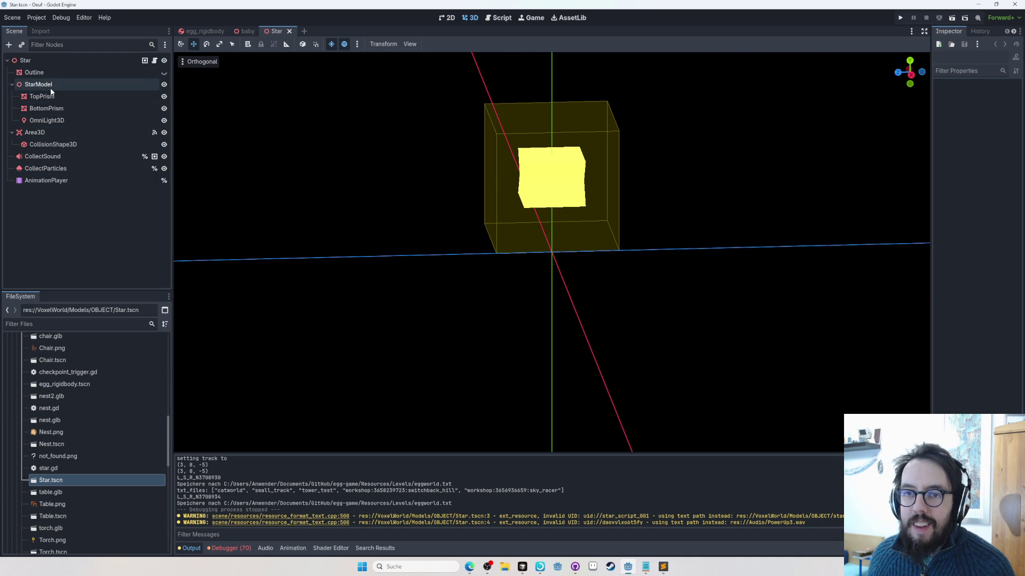
{"action": "left_click", "coordinate": [54, 72]}
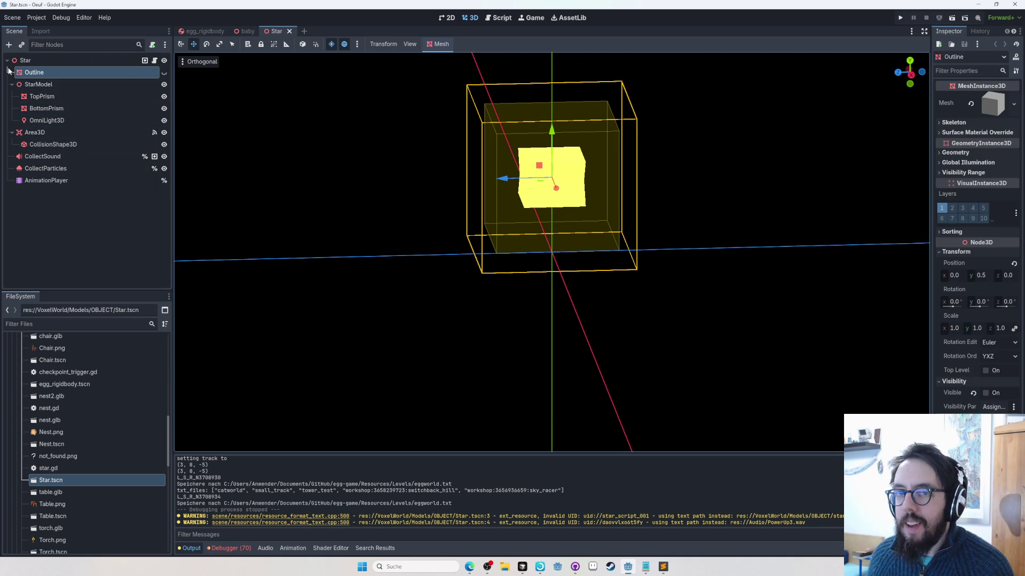
{"action": "left_click", "coordinate": [39, 84]}
{"action": "left_click", "coordinate": [42, 96]}
Step: Test-move TopPrism and undo it, then save the Star scene and run the game
{"action": "mouse_move", "coordinate": [556, 143]}
{"action": "left_mouse_down"}
{"action": "mouse_move", "coordinate": [559, 215]}
{"action": "mouse_move", "coordinate": [606, 217]}
{"action": "mouse_move", "coordinate": [539, 270]}
{"action": "mouse_move", "coordinate": [441, 226]}
{"action": "mouse_move", "coordinate": [442, 239]}
{"action": "mouse_move", "coordinate": [478, 268]}
{"action": "mouse_move", "coordinate": [522, 137]}
{"action": "left_mouse_up"}
{"action": "key", "text": "ctrl+z"}
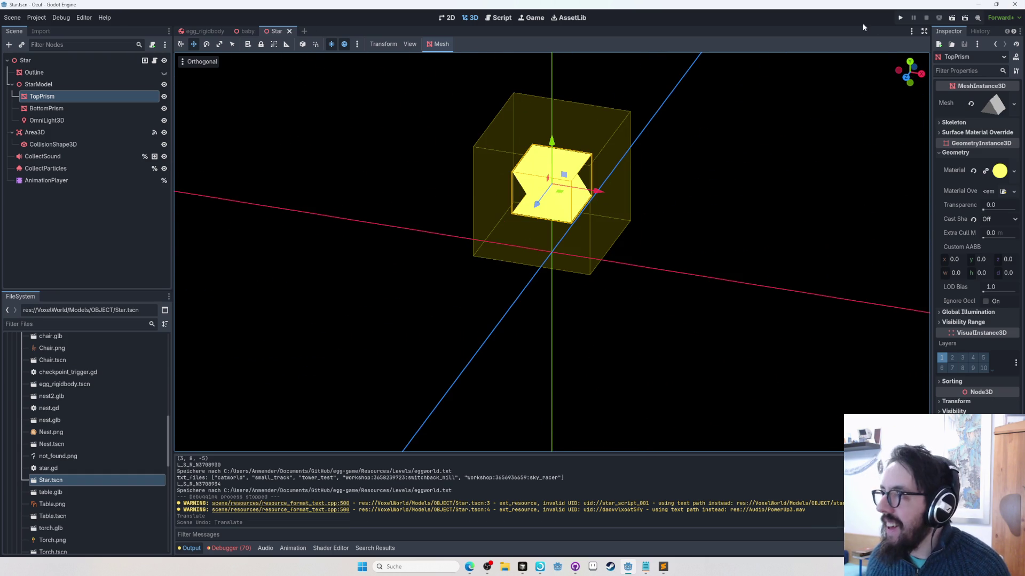
{"action": "key", "text": "ctrl+s"}
{"action": "left_click", "coordinate": [900, 18]}
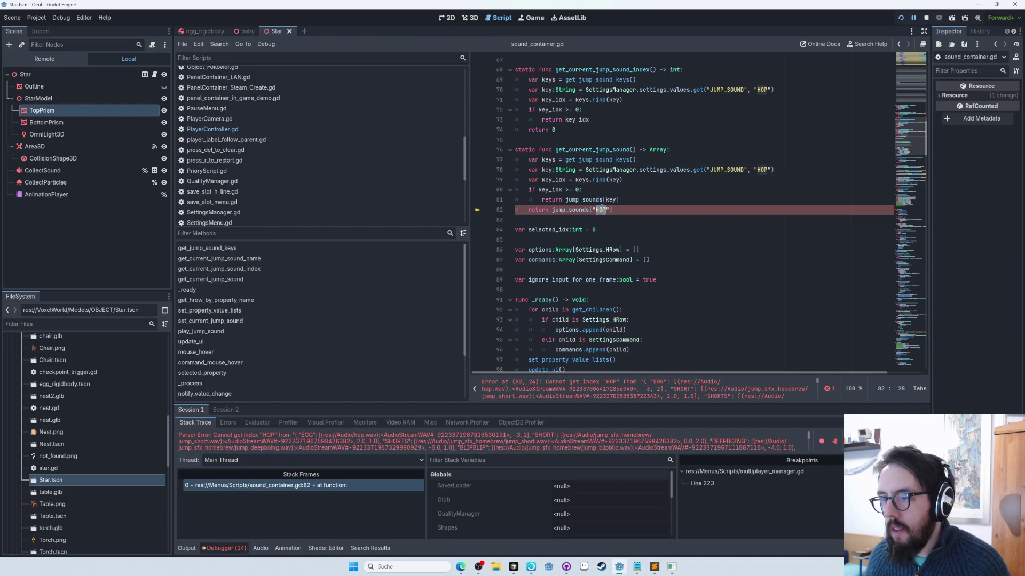
Step: Change the HOP defaults on lines 78 and 70 to EGG and save the script
{"action": "left_click", "coordinate": [761, 169]}
{"action": "type", "text": "G"}
{"action": "double_click", "coordinate": [762, 90]}
{"action": "type", "text": "EGG"}
{"action": "key", "text": "ctrl+s"}
Step: Search the project for "hop" and review the matches on lines 63, 70 and 78
{"action": "key", "text": "ctrl+shift+f"}
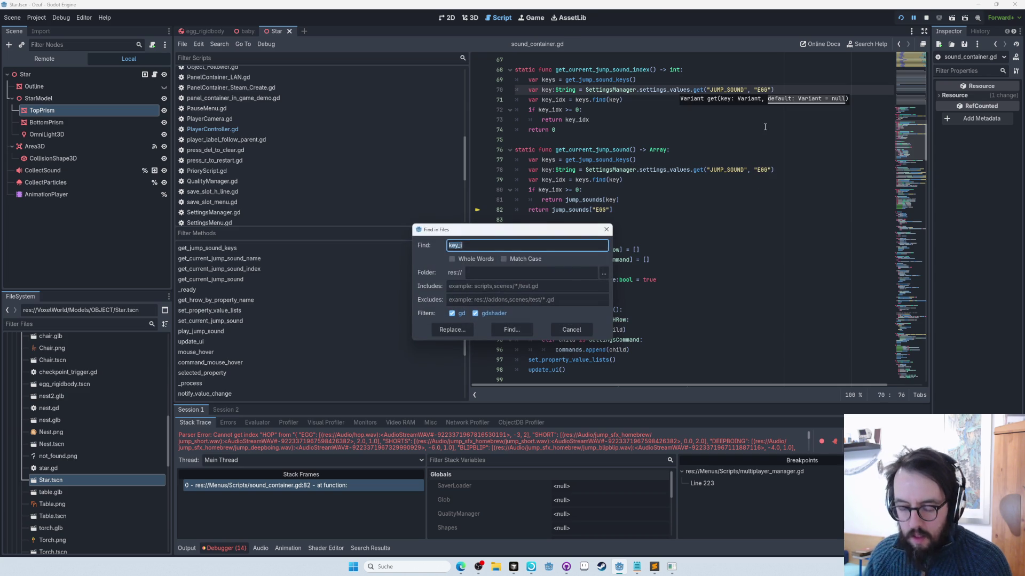
{"action": "type", "text": "op\""}
{"action": "key", "text": "Return"}
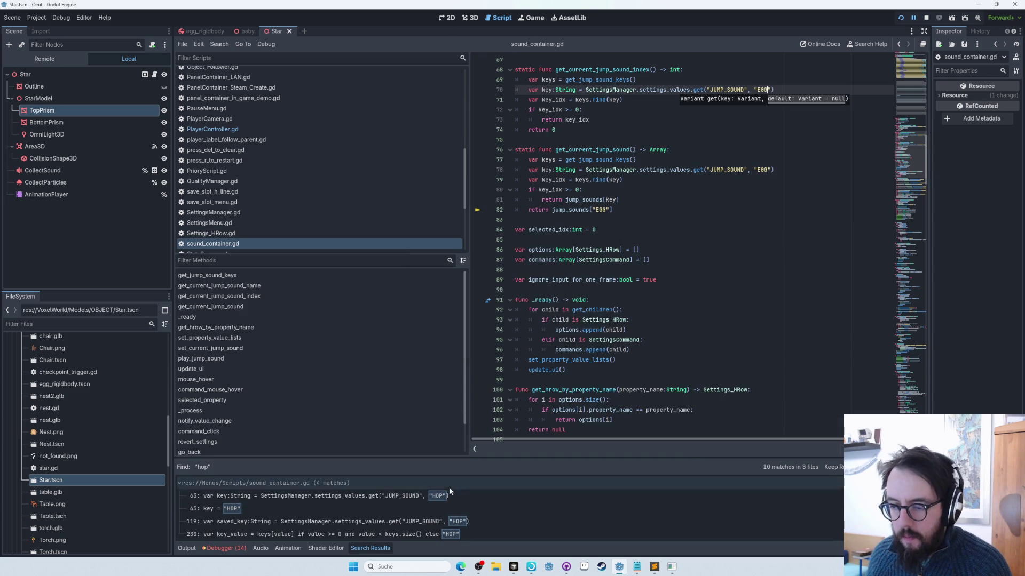
{"action": "left_click", "coordinate": [440, 496]}
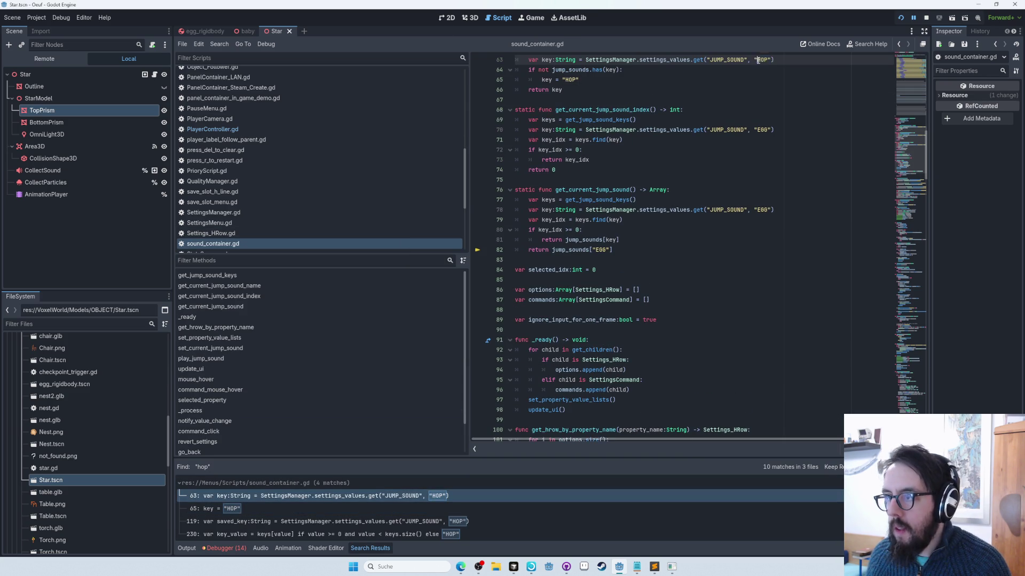
{"action": "left_click", "coordinate": [763, 131]}
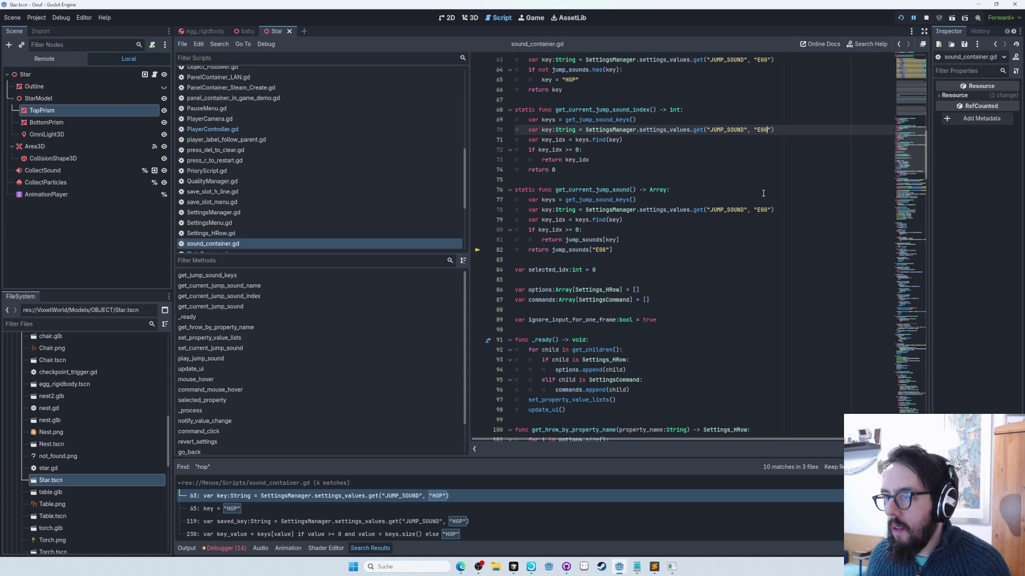
{"action": "left_click", "coordinate": [763, 211]}
Step: Go to the HOP match on line 230 and run the project-wide search again
{"action": "scroll", "coordinate": [427, 488], "scroll_direction": "down", "scroll_amount": 2}
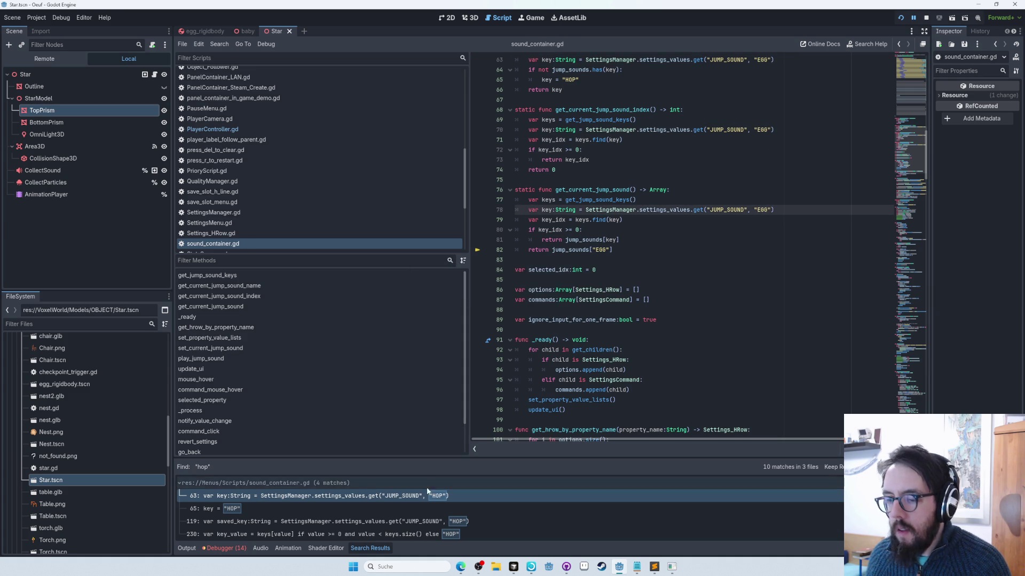
{"action": "left_click", "coordinate": [415, 504]}
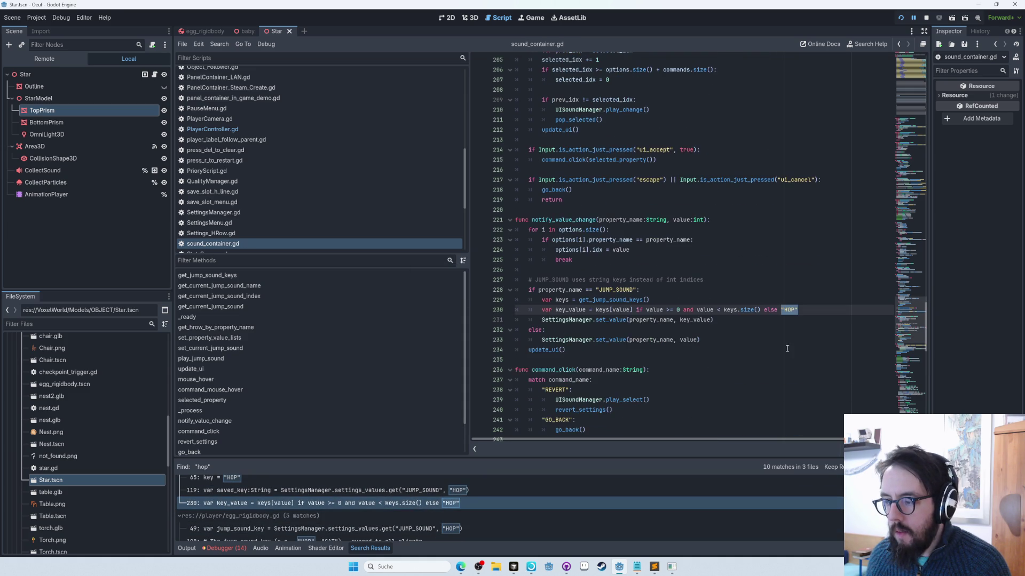
{"action": "type", "text": "EGG"}
{"action": "scroll", "coordinate": [380, 520], "scroll_direction": "down", "scroll_amount": 3}
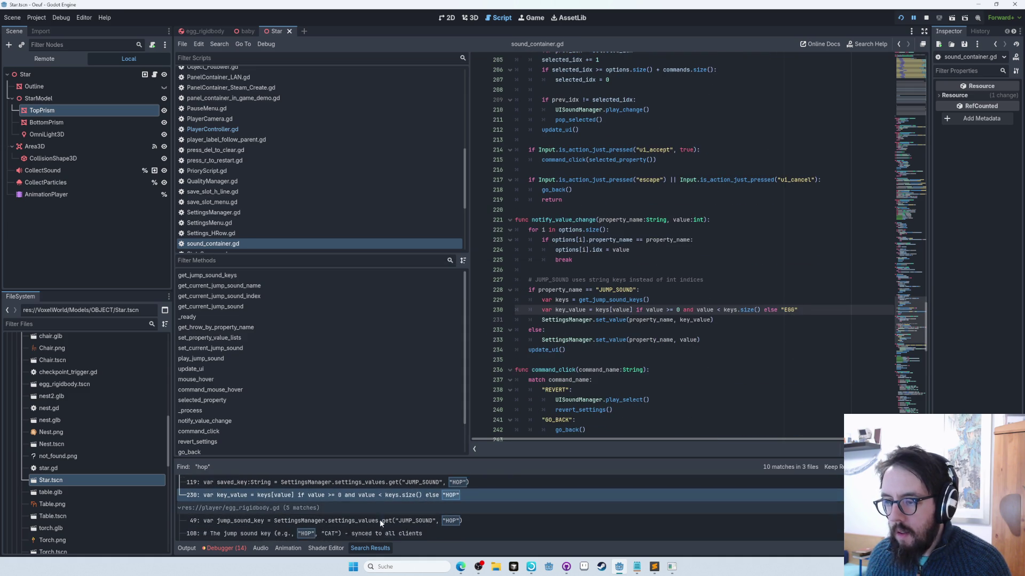
{"action": "type", "text": "f"}
{"action": "key", "text": "ctrl+shift+f"}
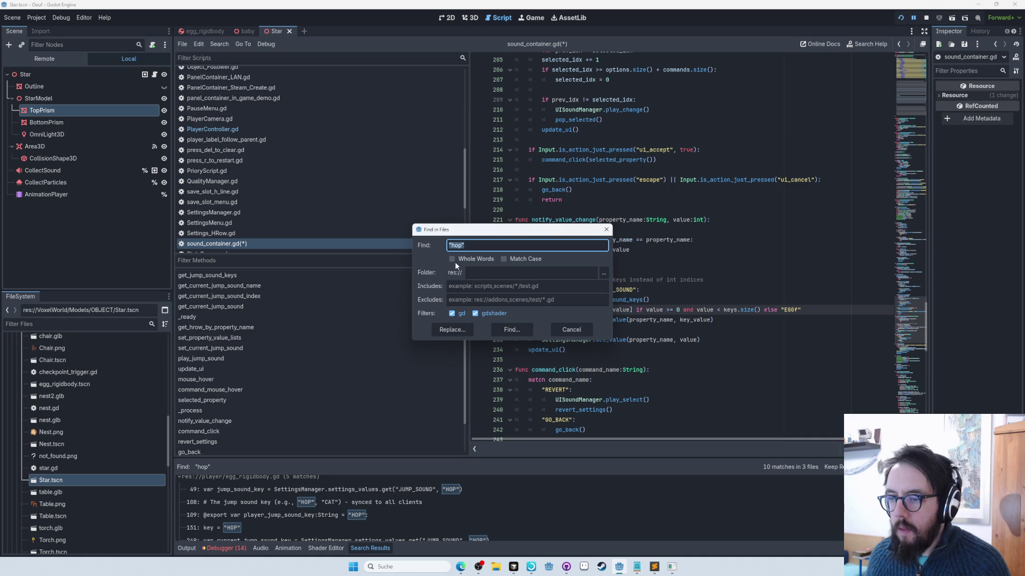